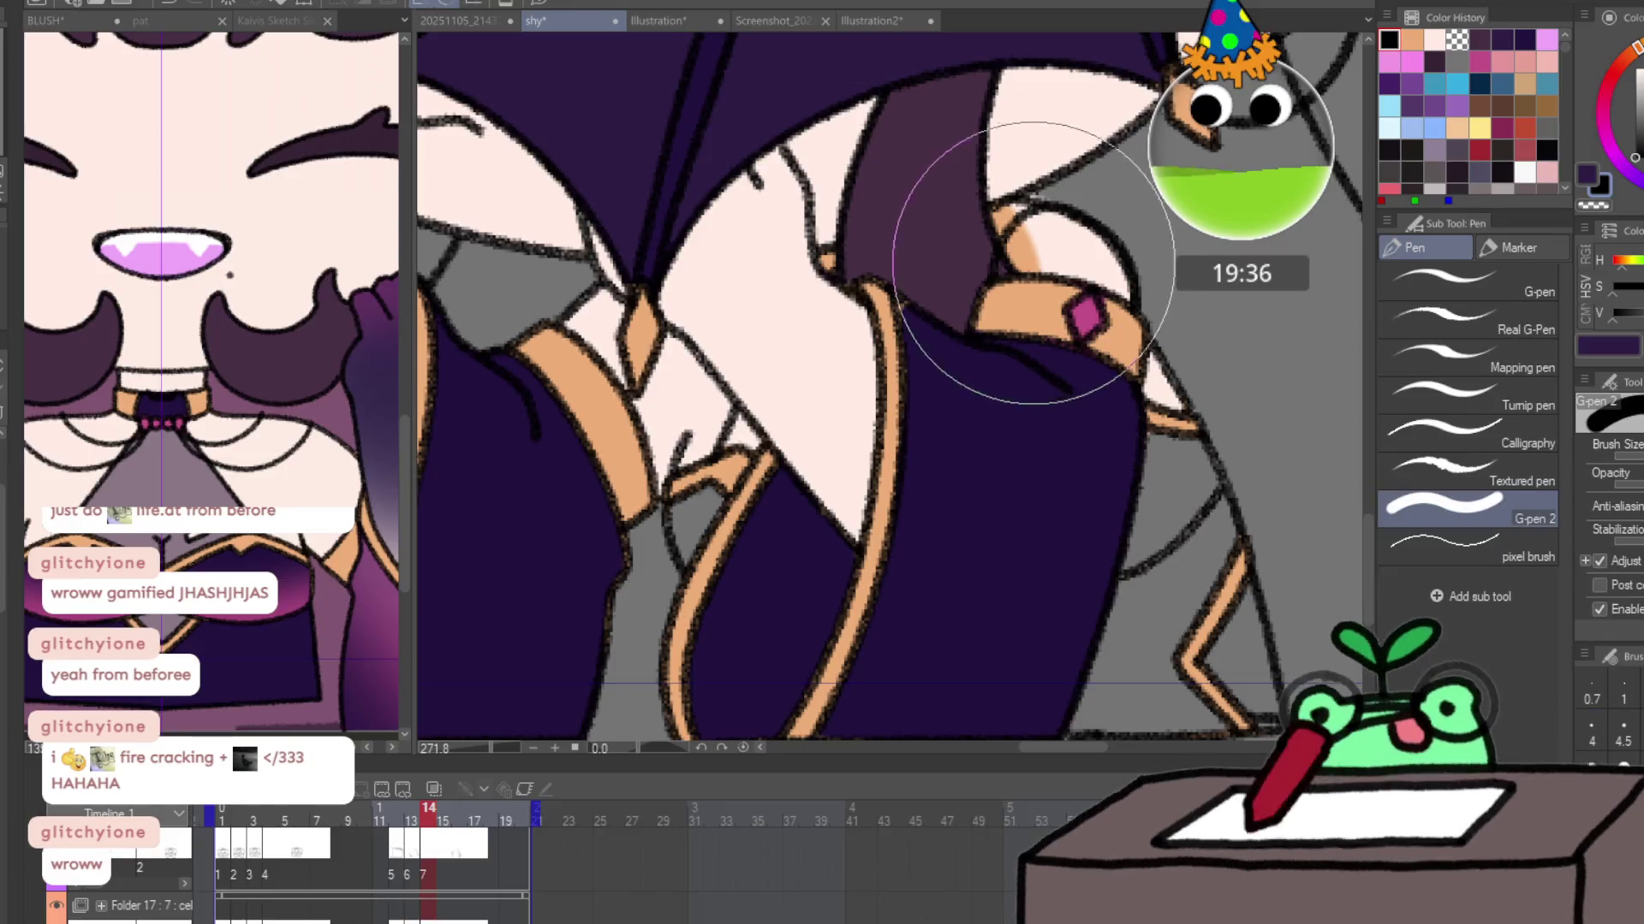
Undo a stray black stroke and paint the orange gap beside the gem band in sampled skin pink.
mouse_move(972, 257)
mouse_down()
mouse_move(880, 469)
mouse_move(770, 385)
mouse_up()
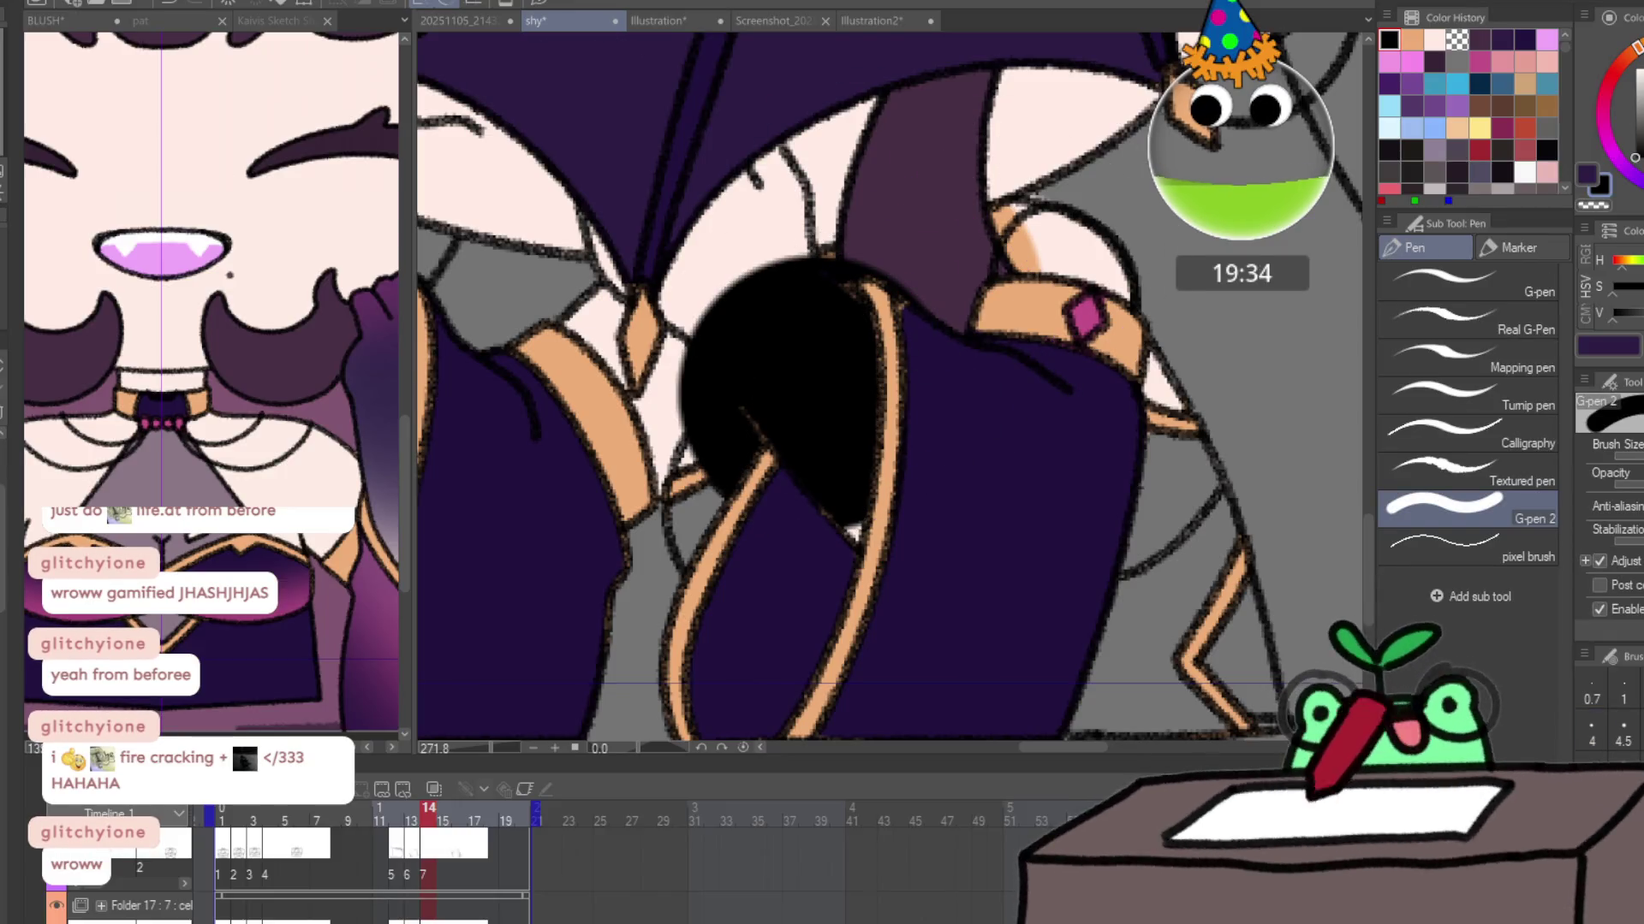
key(ctrl+z)
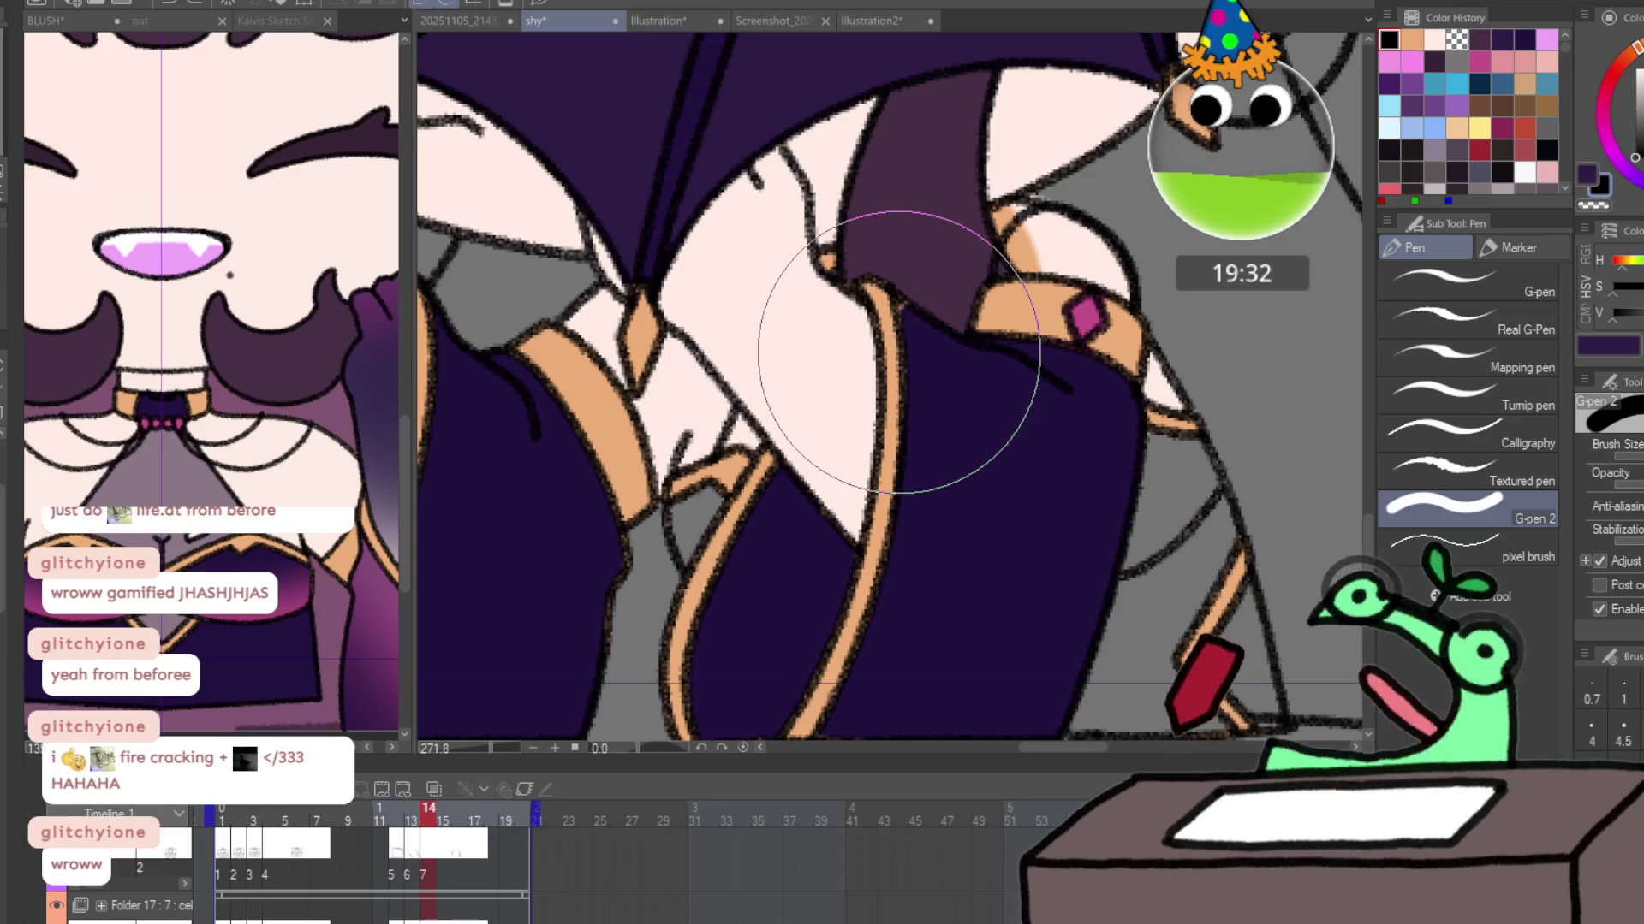
alt+click(881, 346)
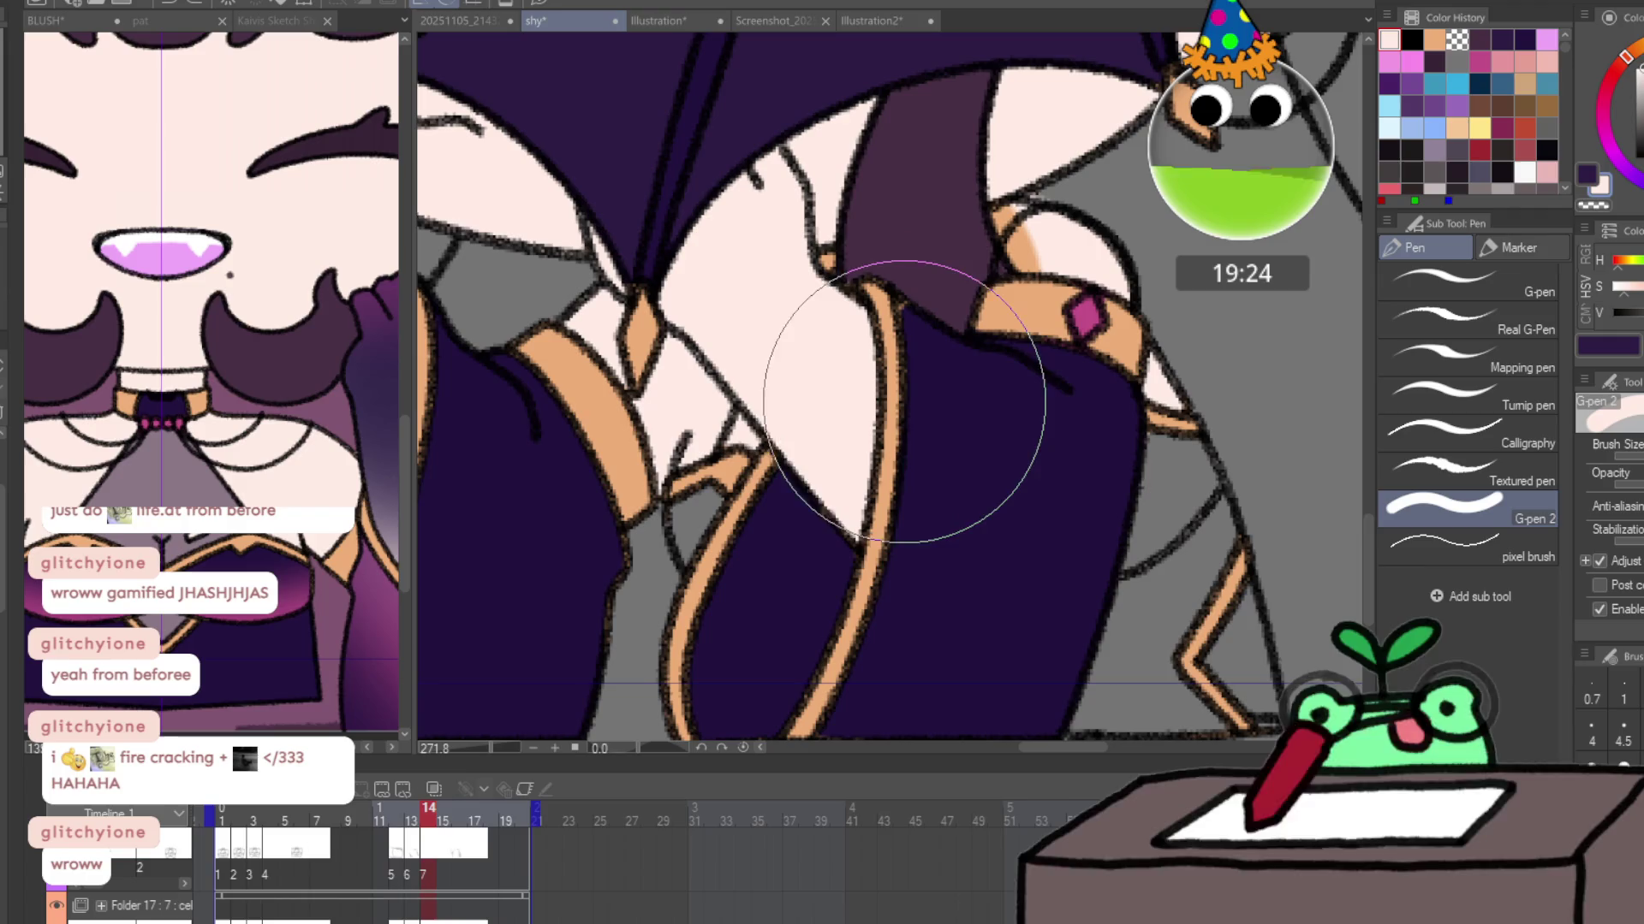
mouse_move(1018, 231)
mouse_down()
mouse_move(1036, 256)
mouse_move(1085, 267)
mouse_move(973, 406)
mouse_up()
Zoom in on the gem band, then scrub the timeline from frame 19 back to frame 14.
key(slash)
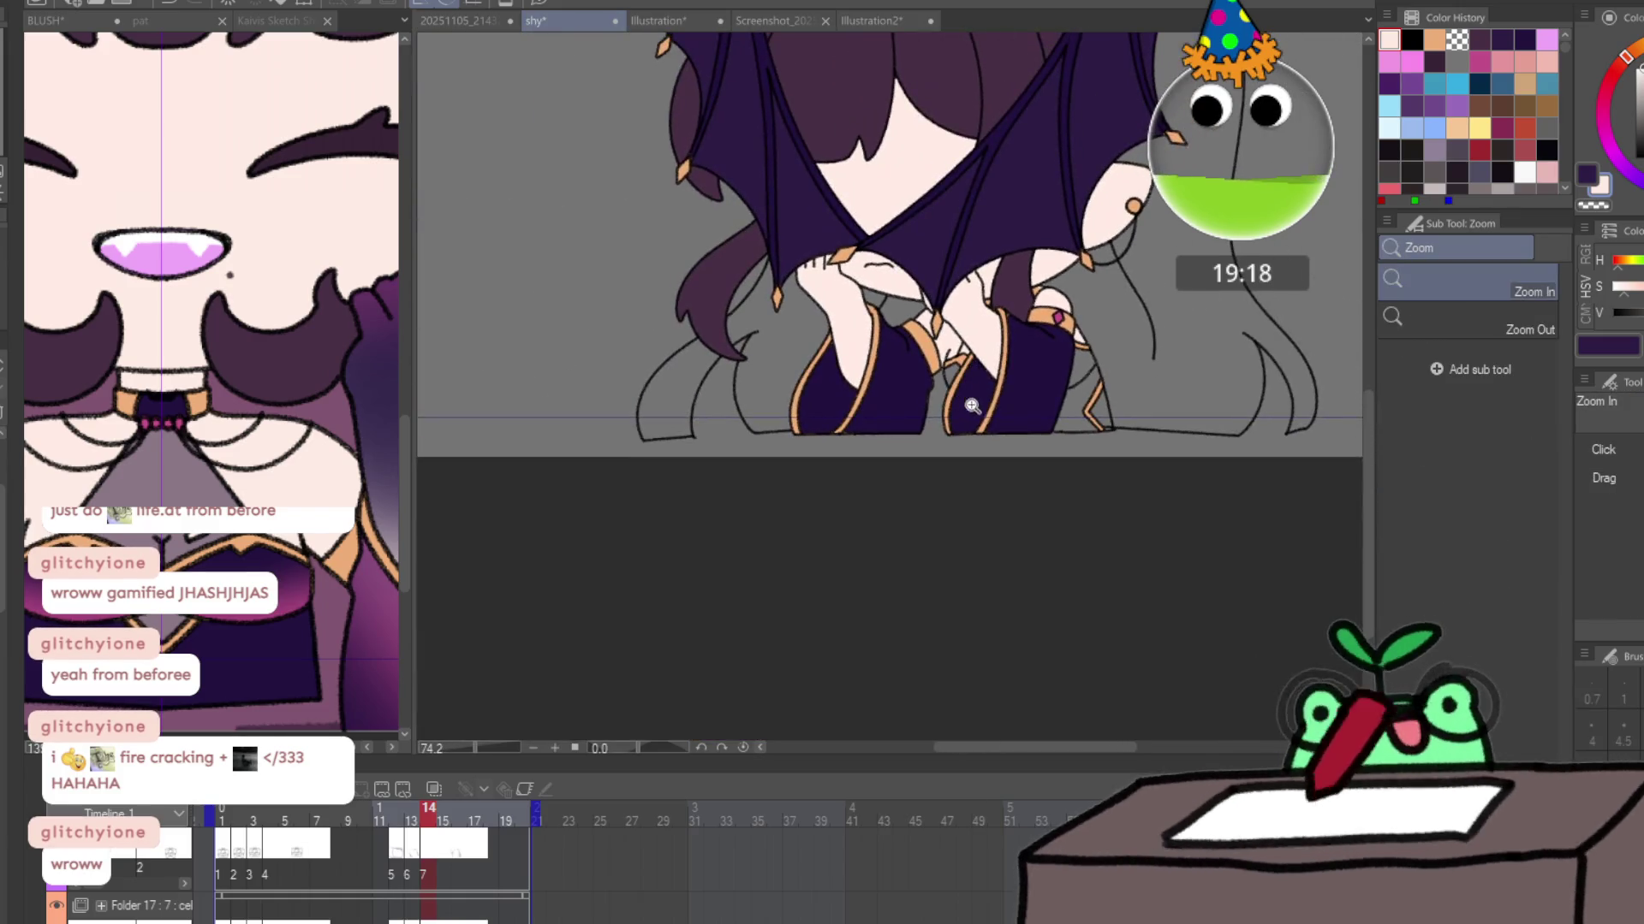
drag(1041, 305, 1081, 291)
key(p)
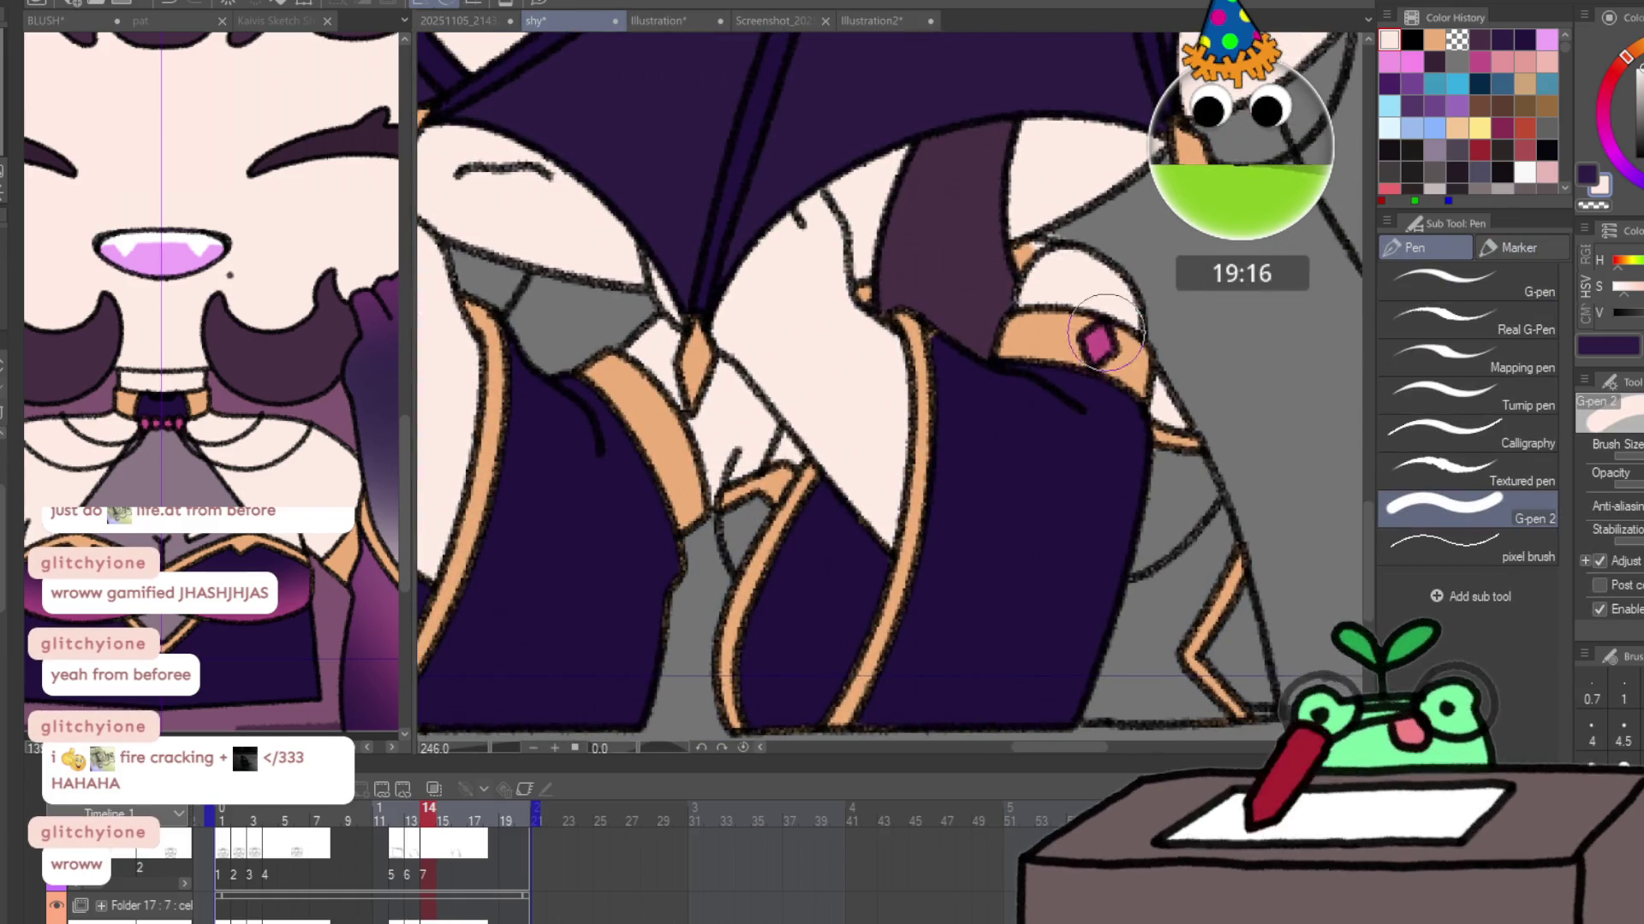
scroll(1104, 332, down, 5)
click(505, 820)
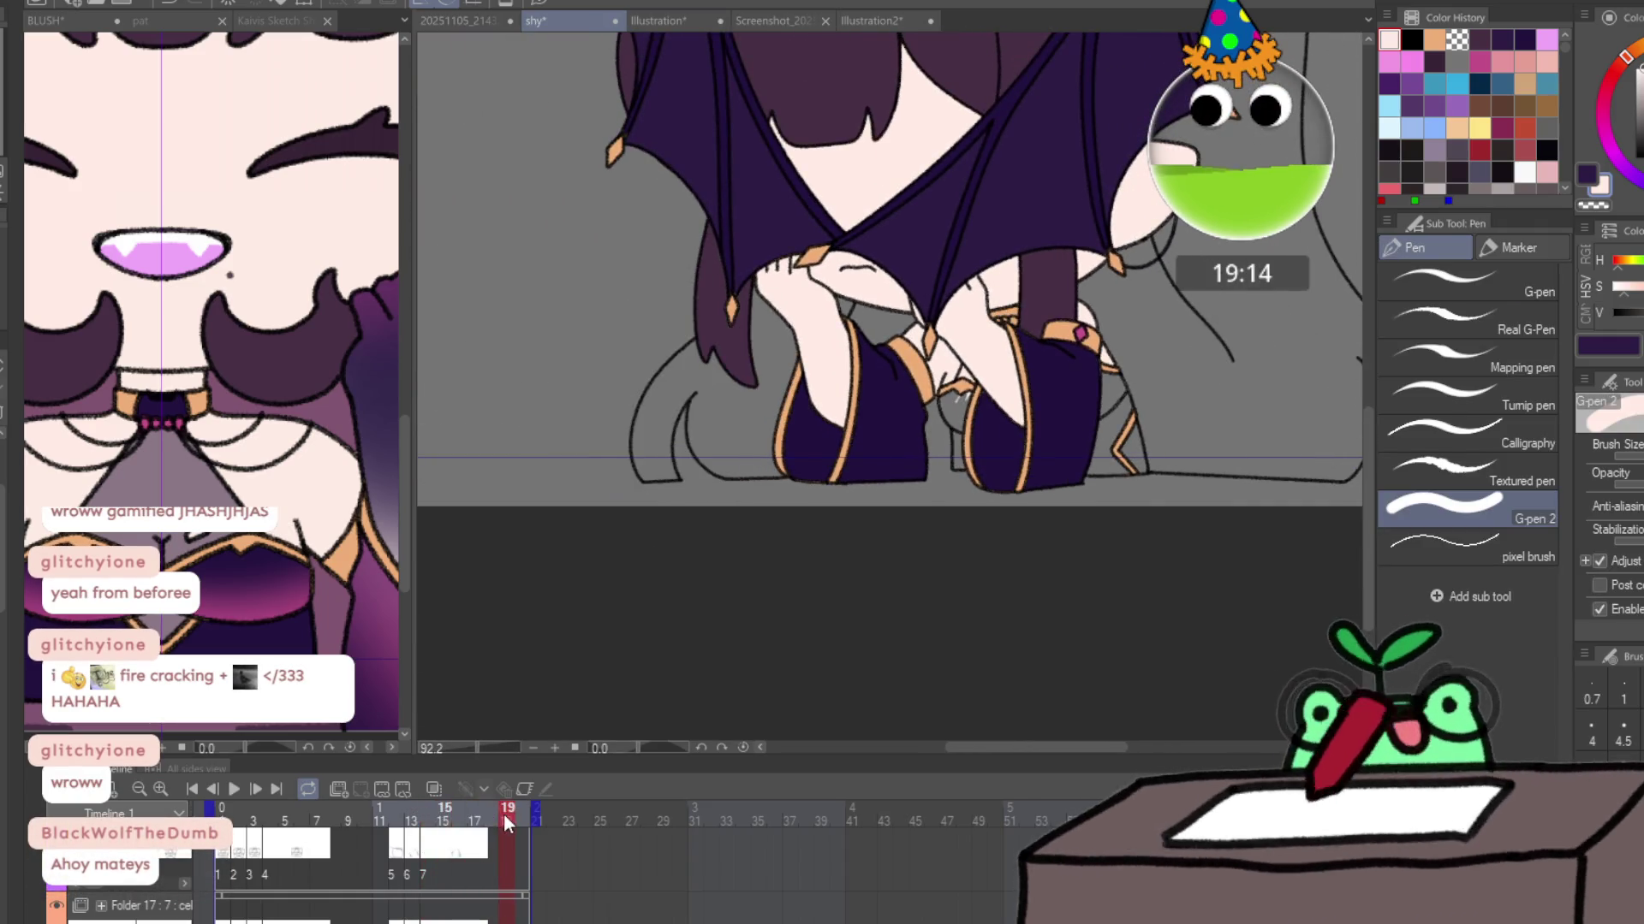
drag(505, 820, 437, 818)
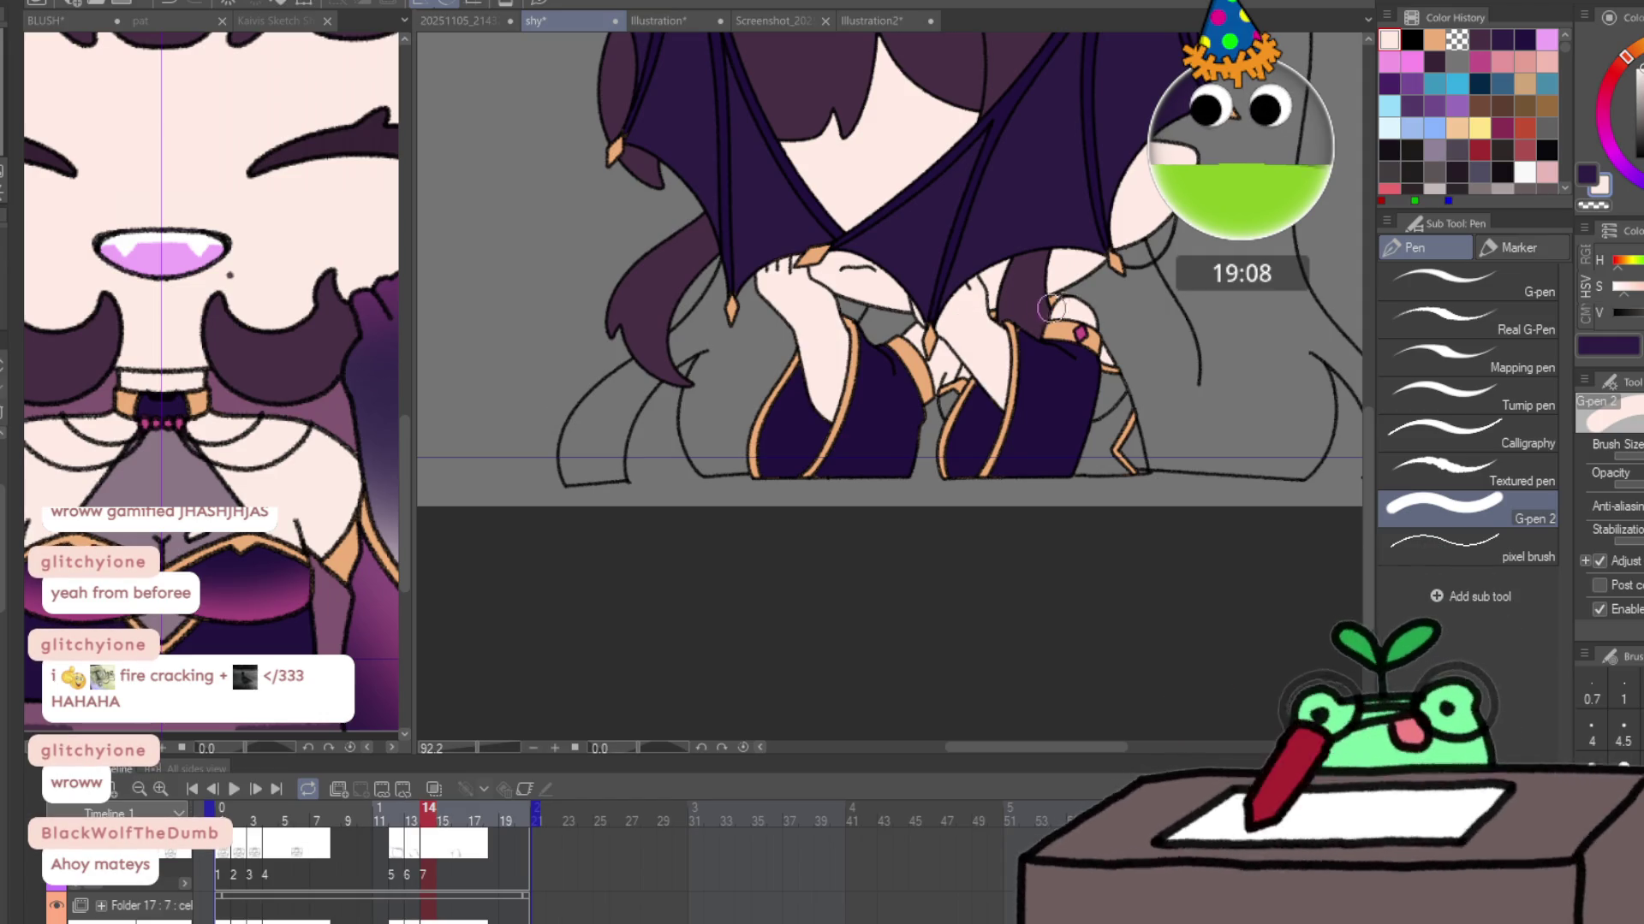
scroll(1051, 308, up, 4)
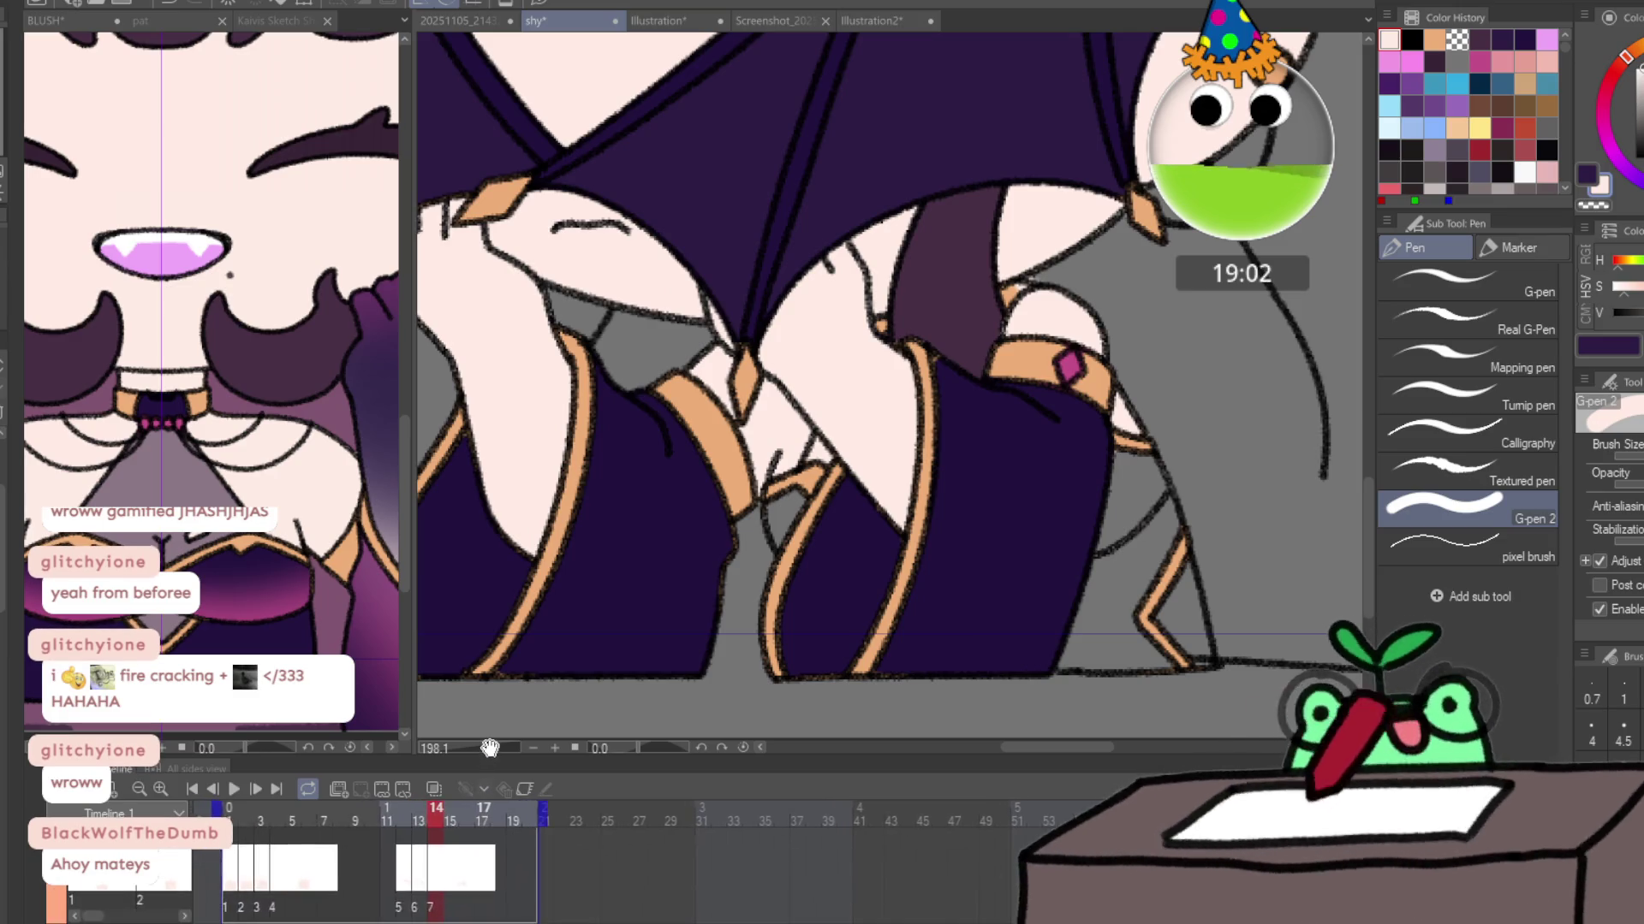
Compare frames 14 and 15, then sample skin pink on frame 15.
key(Right)
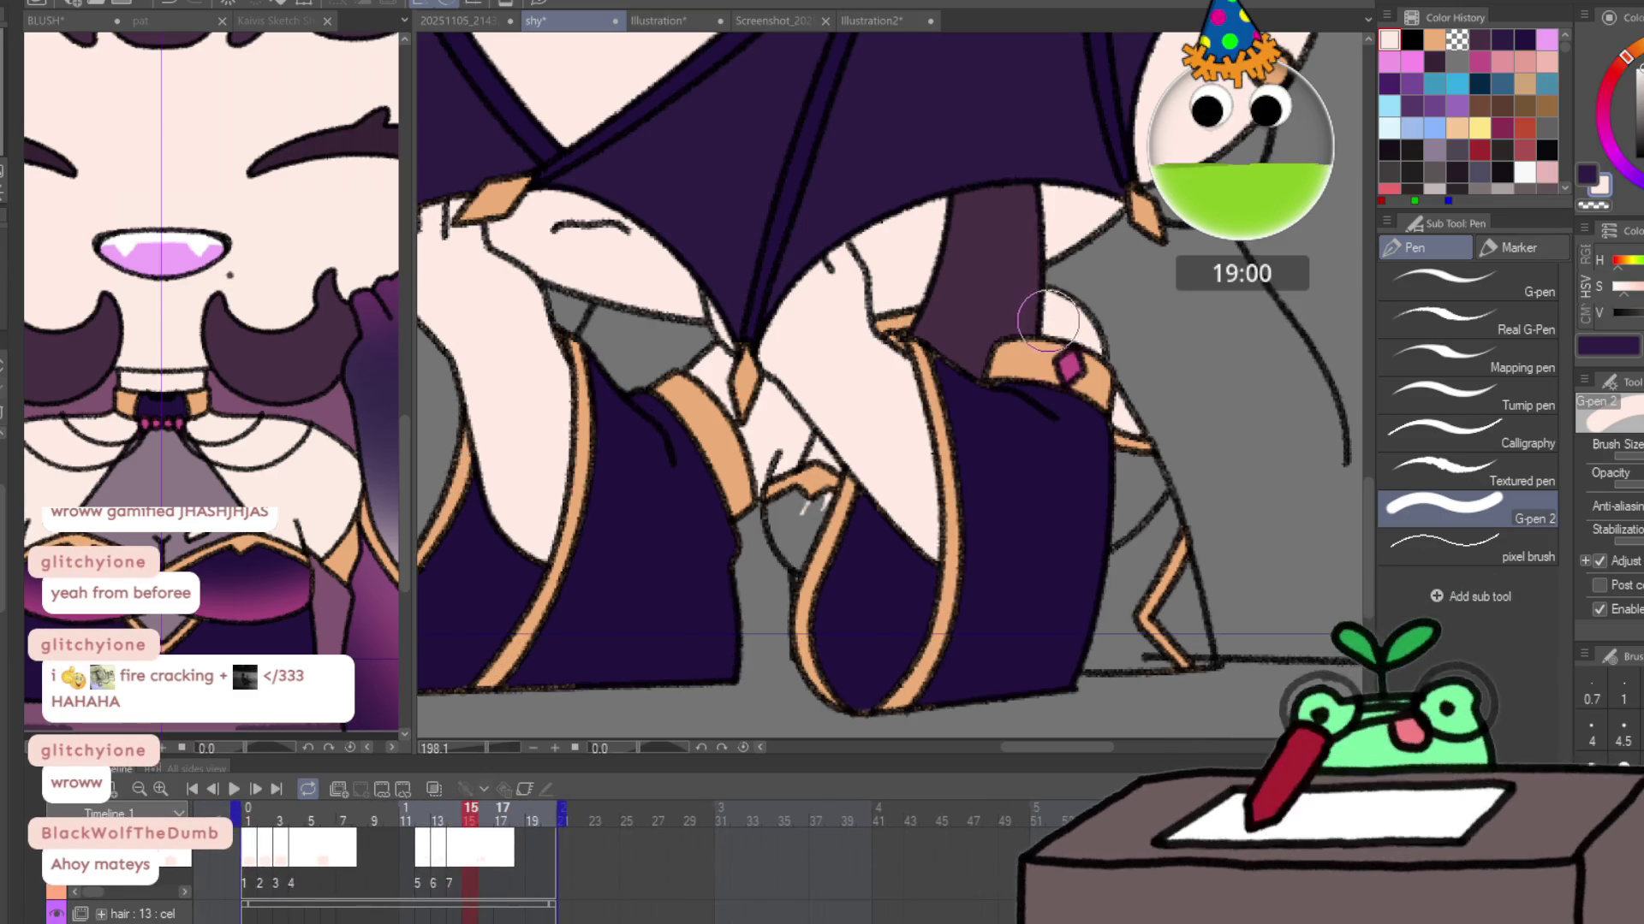
key(Left)
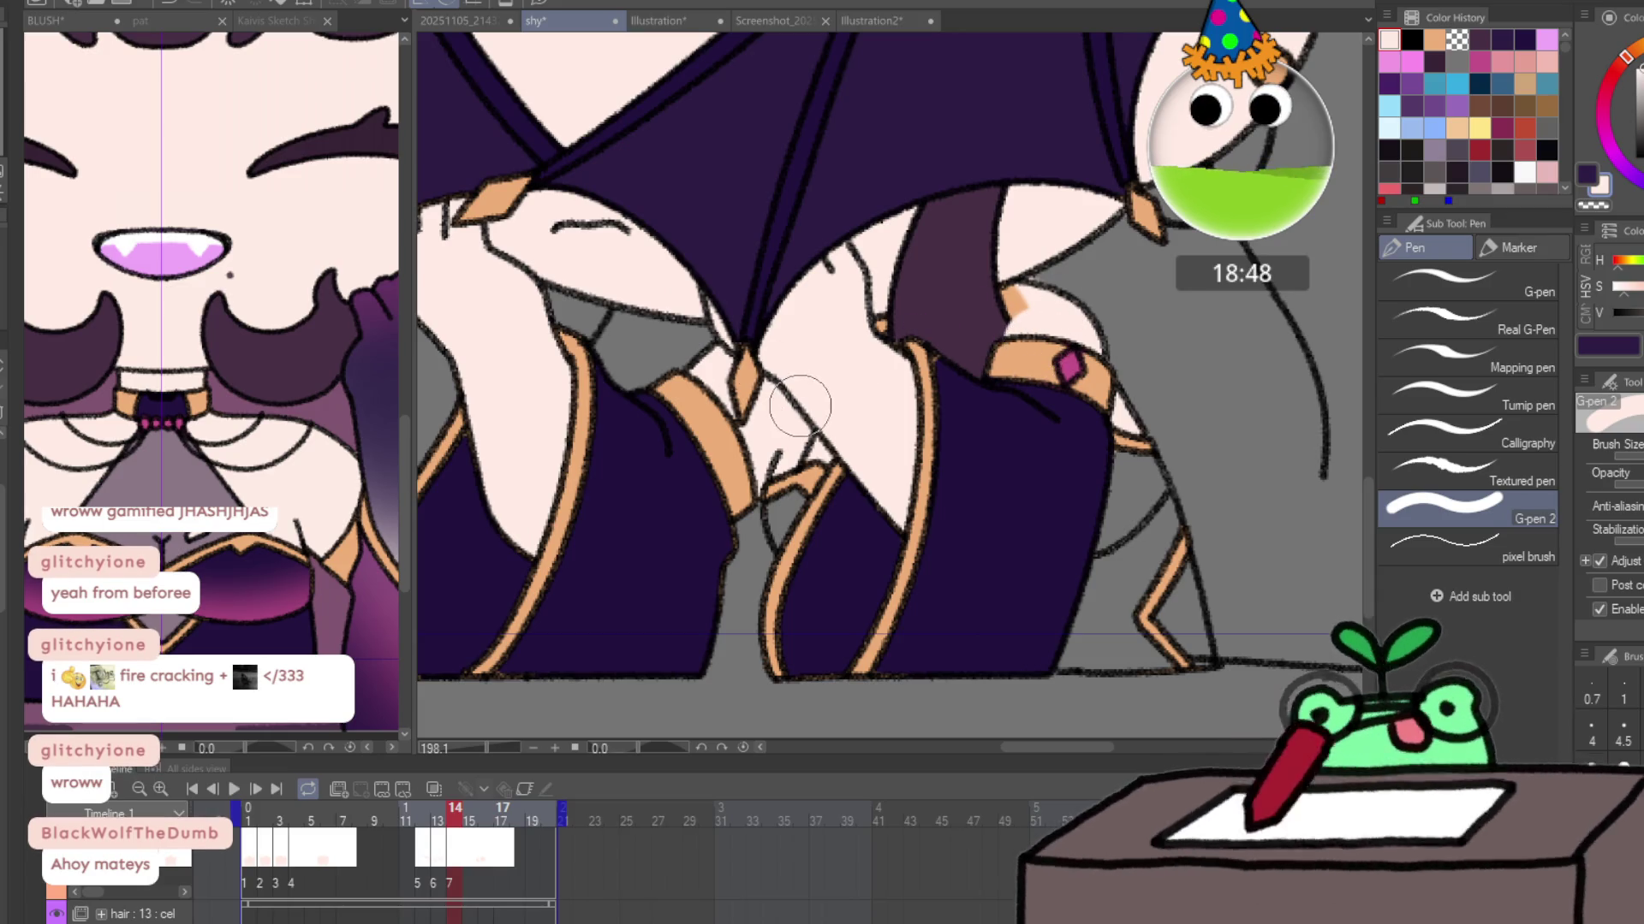
key(p)
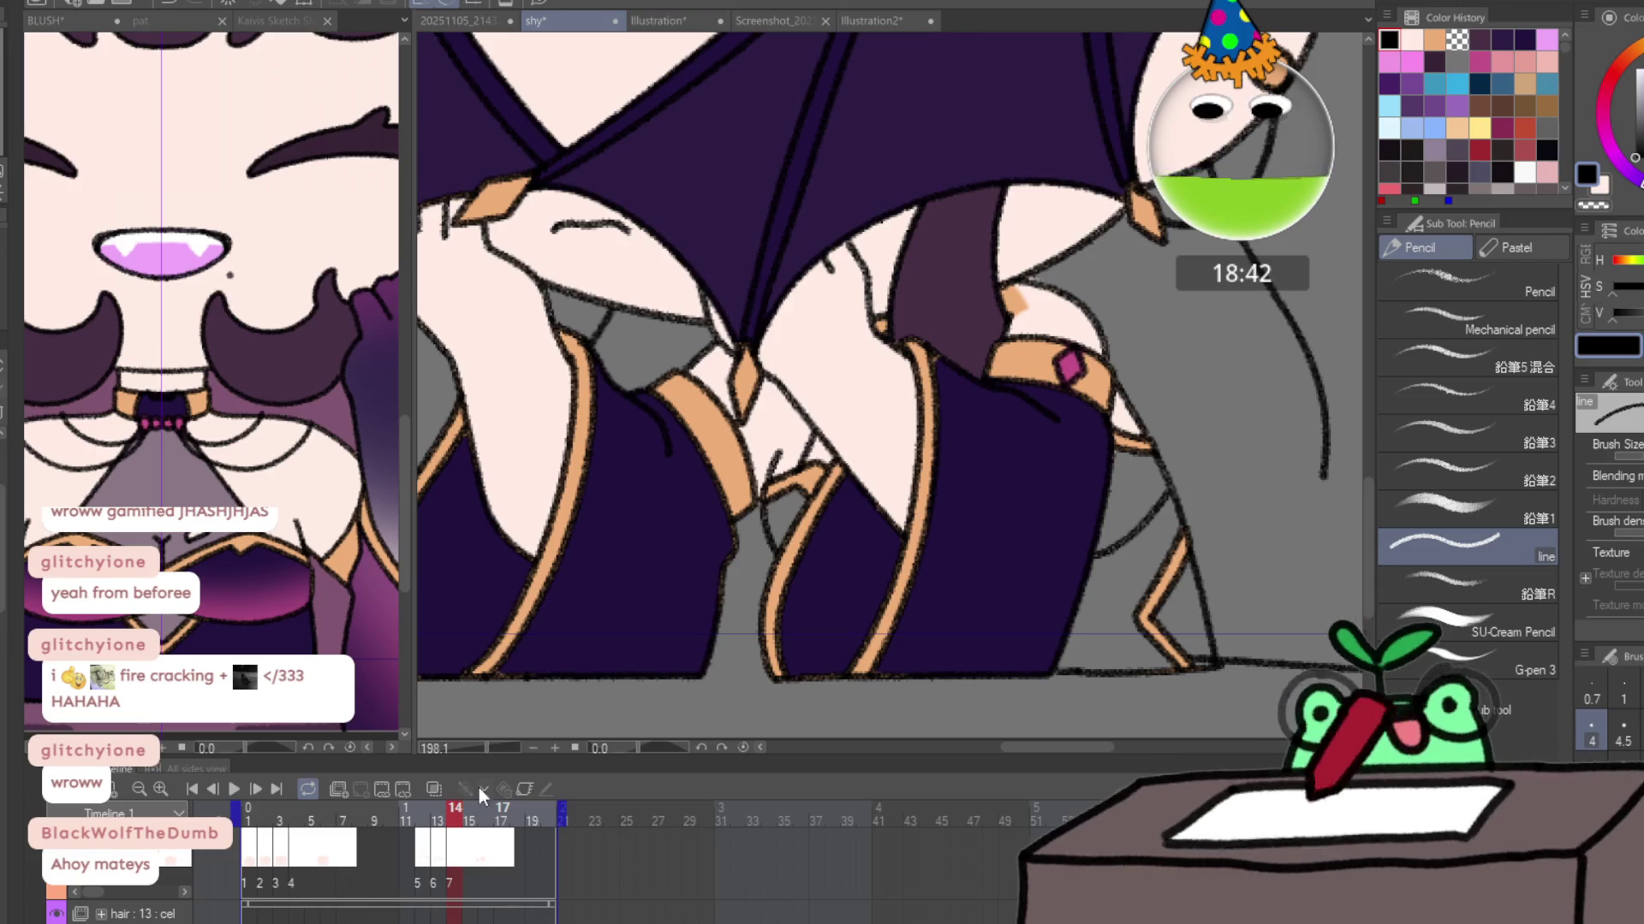
click(469, 818)
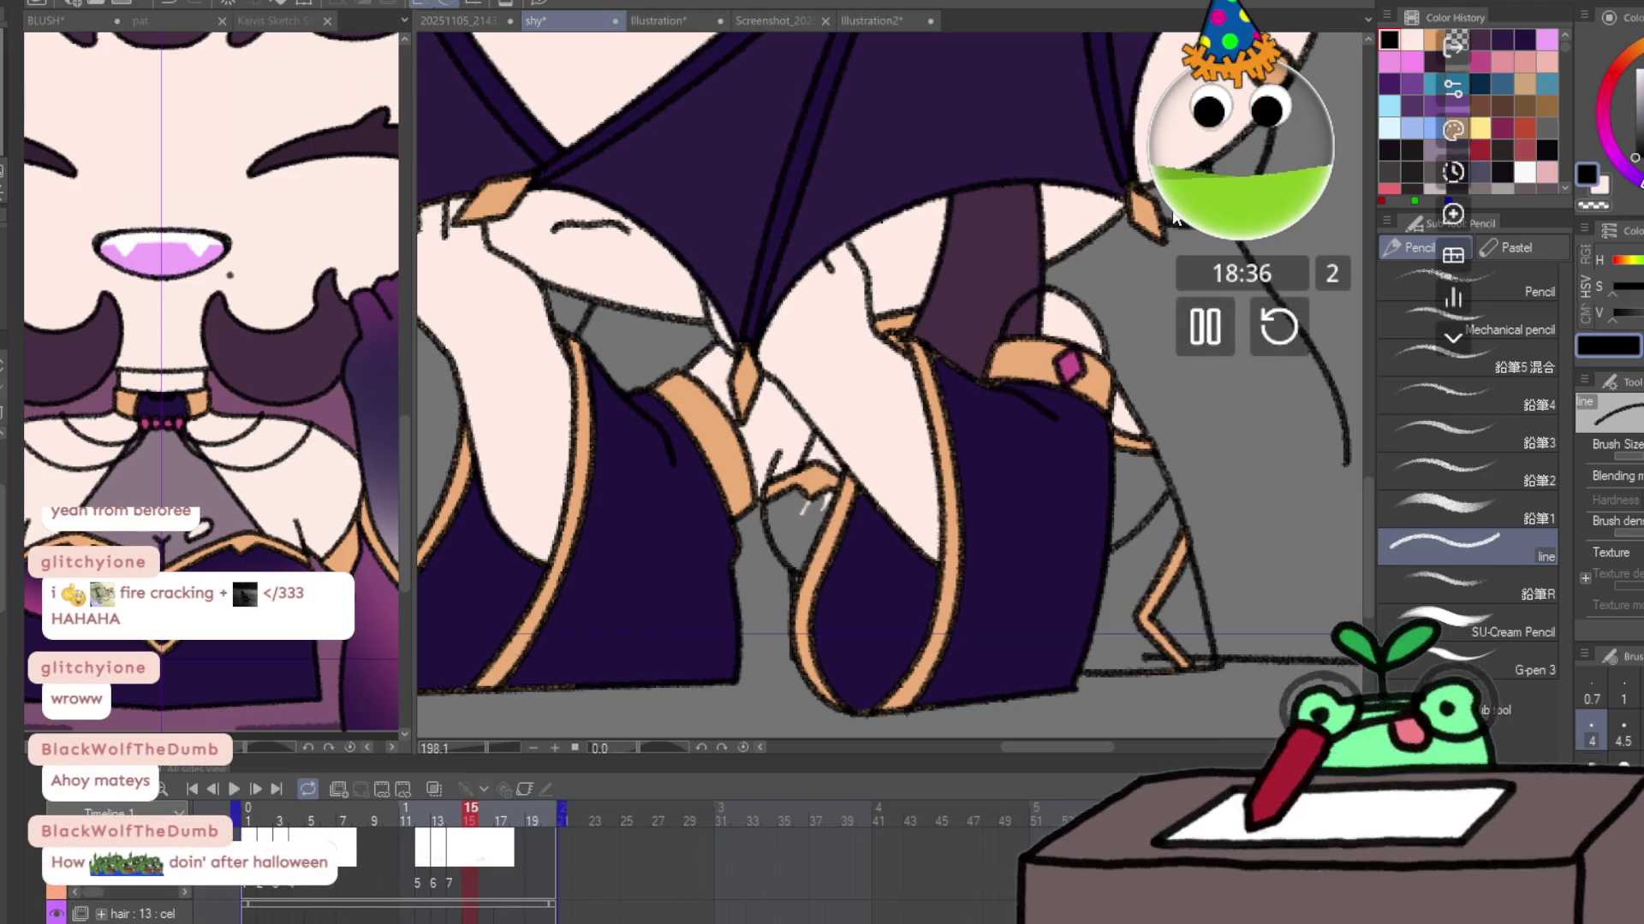
key(p)
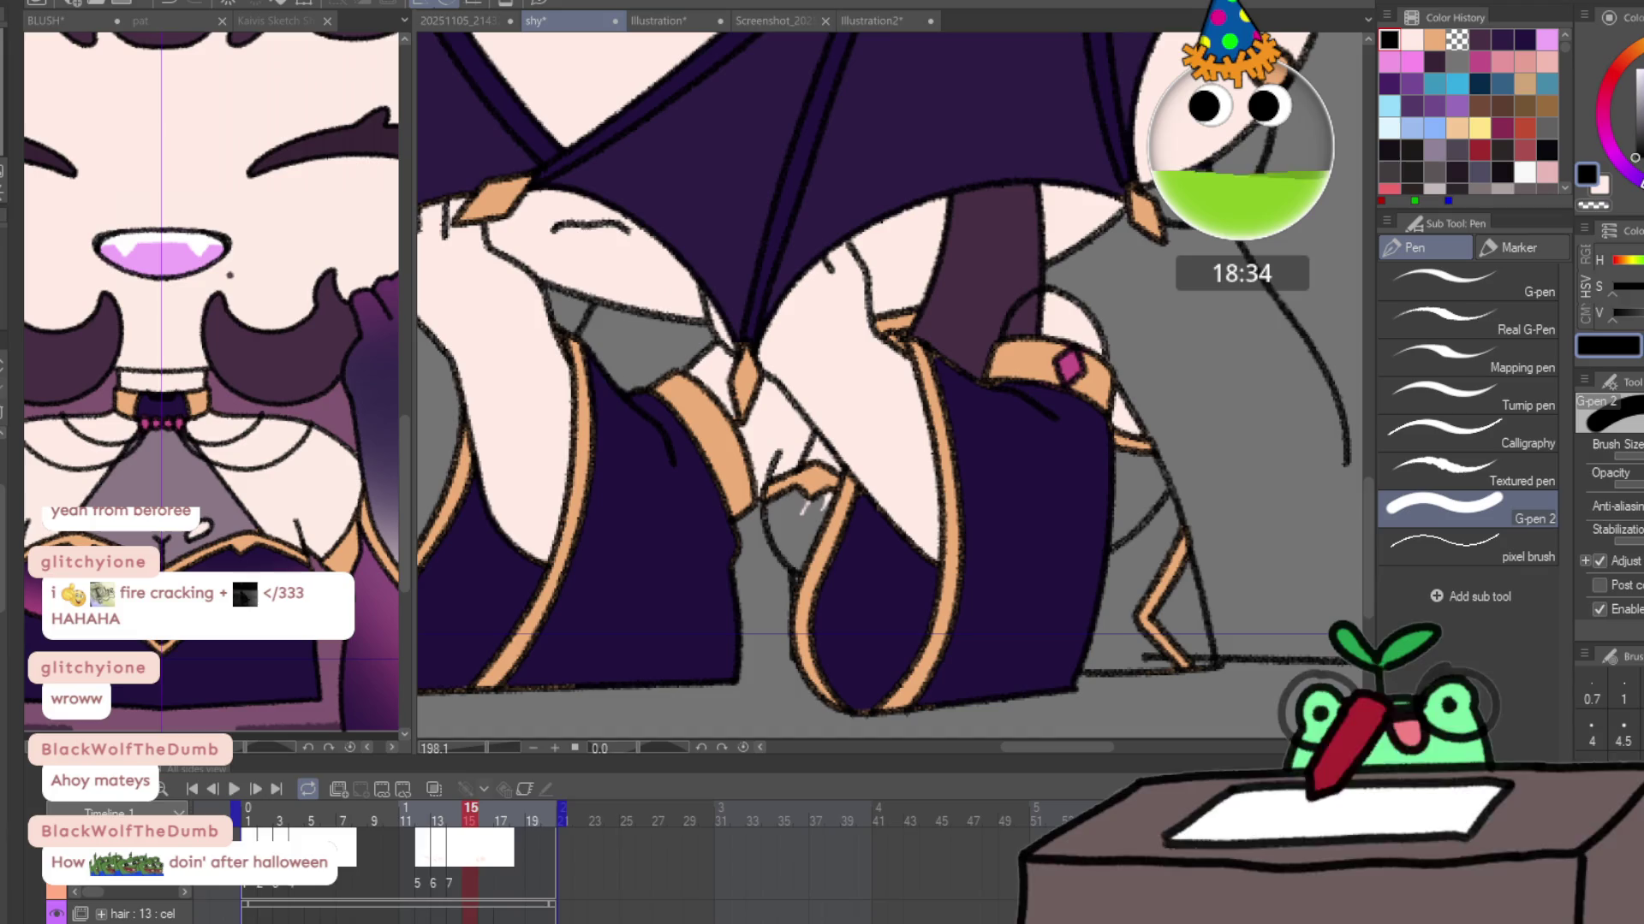
alt+click(1044, 321)
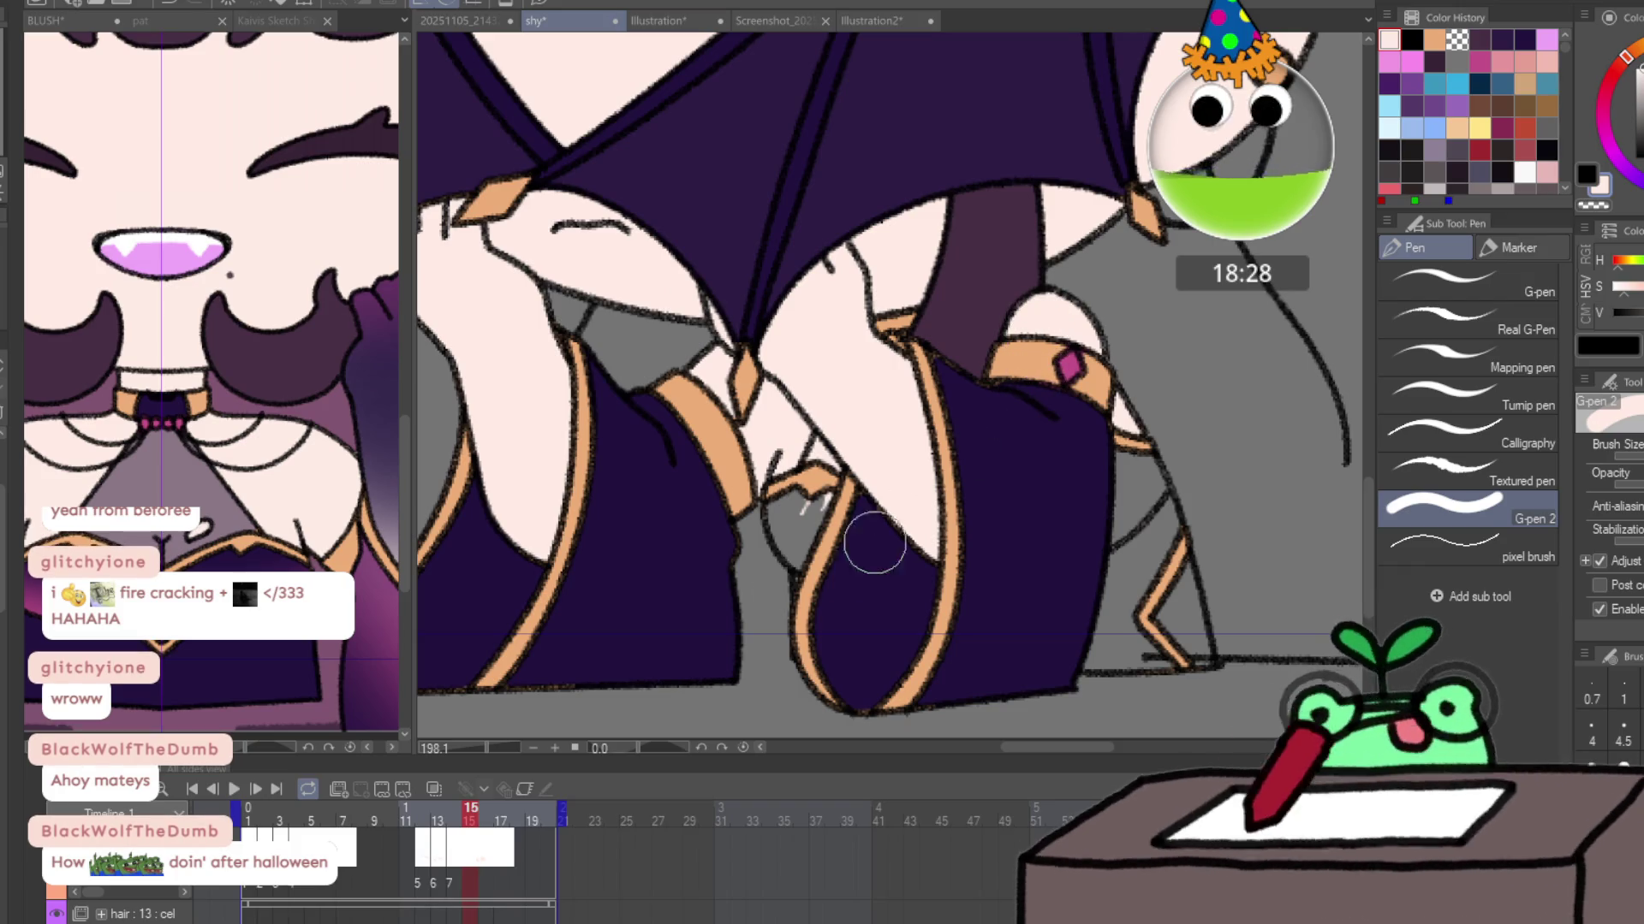
On frame 16, check the skin and boot areas with selections, then resample skin pink.
click(486, 814)
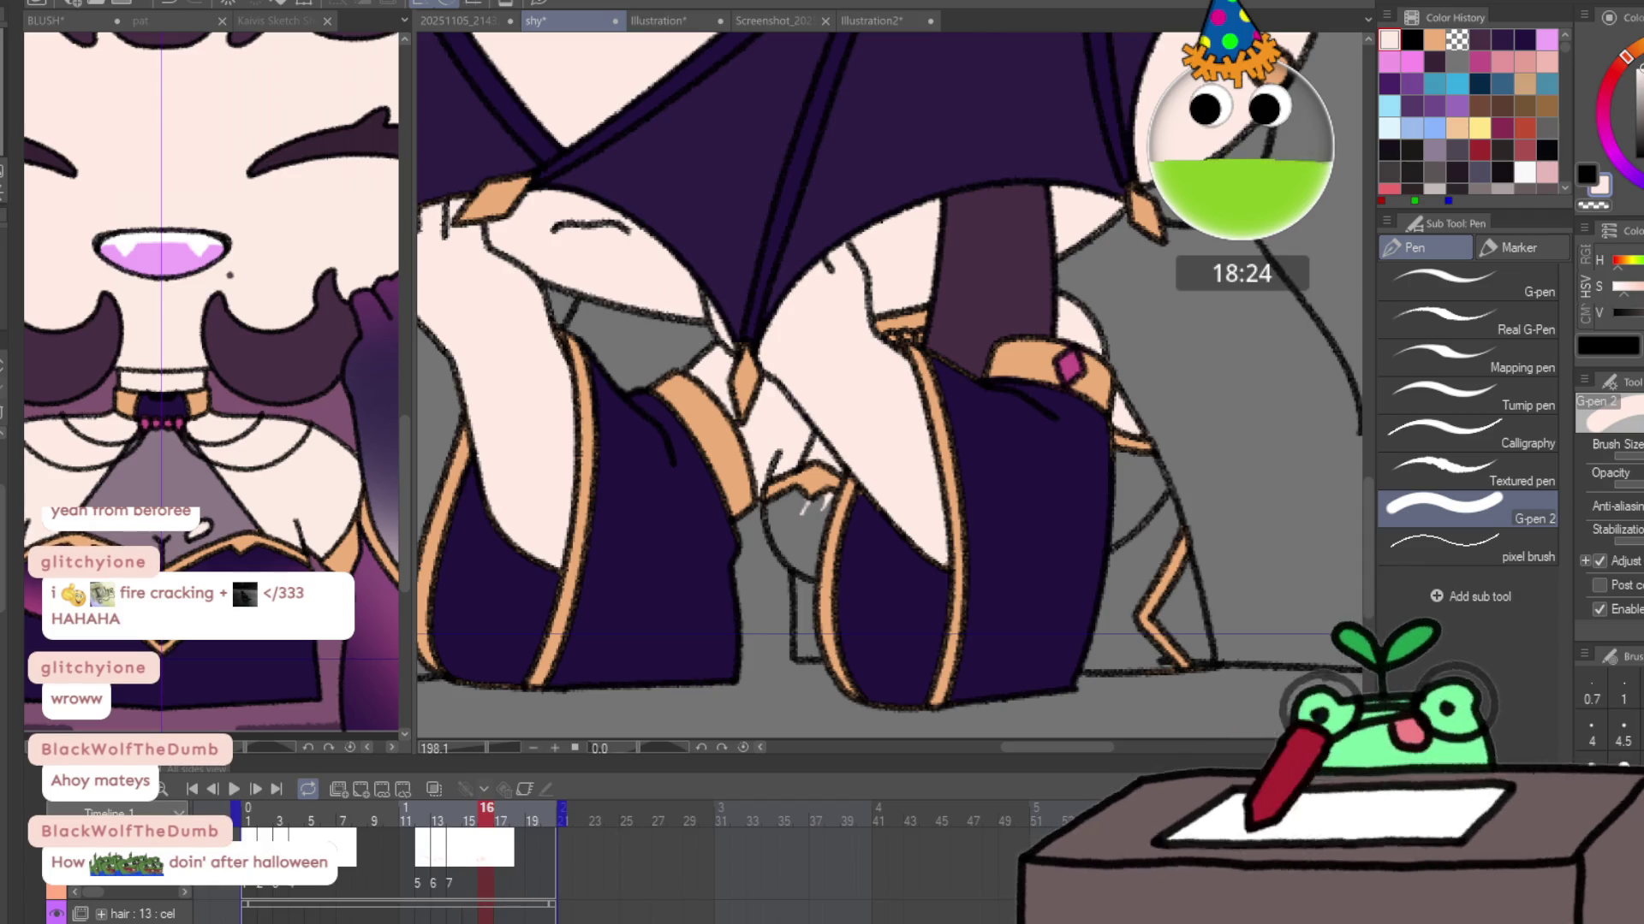
click(791, 514)
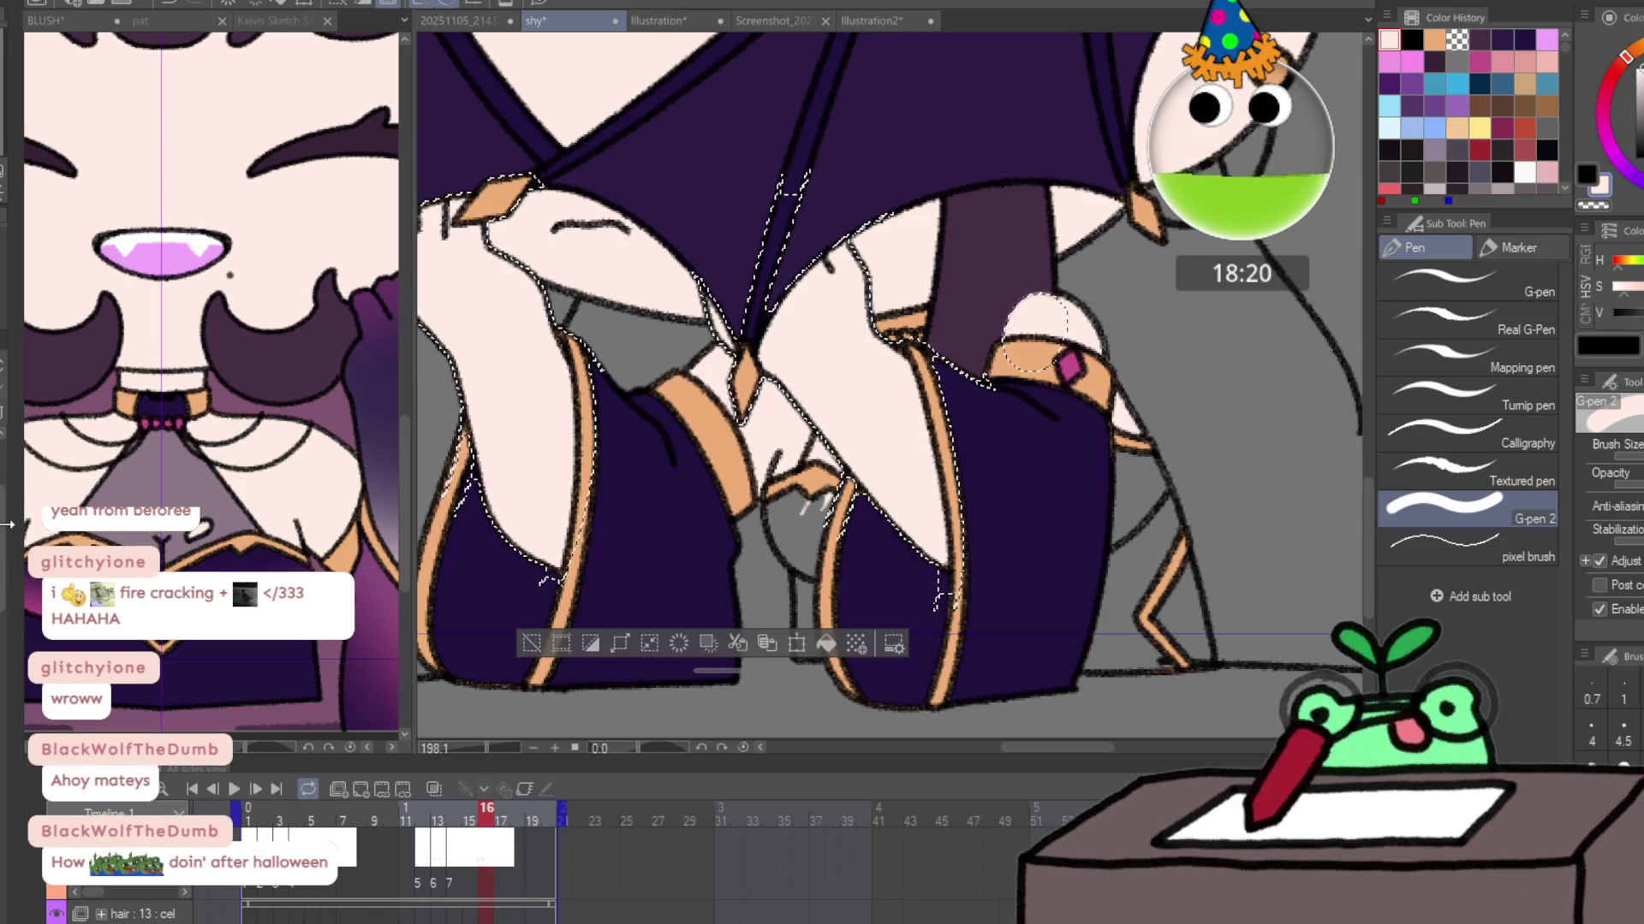
click(1035, 331)
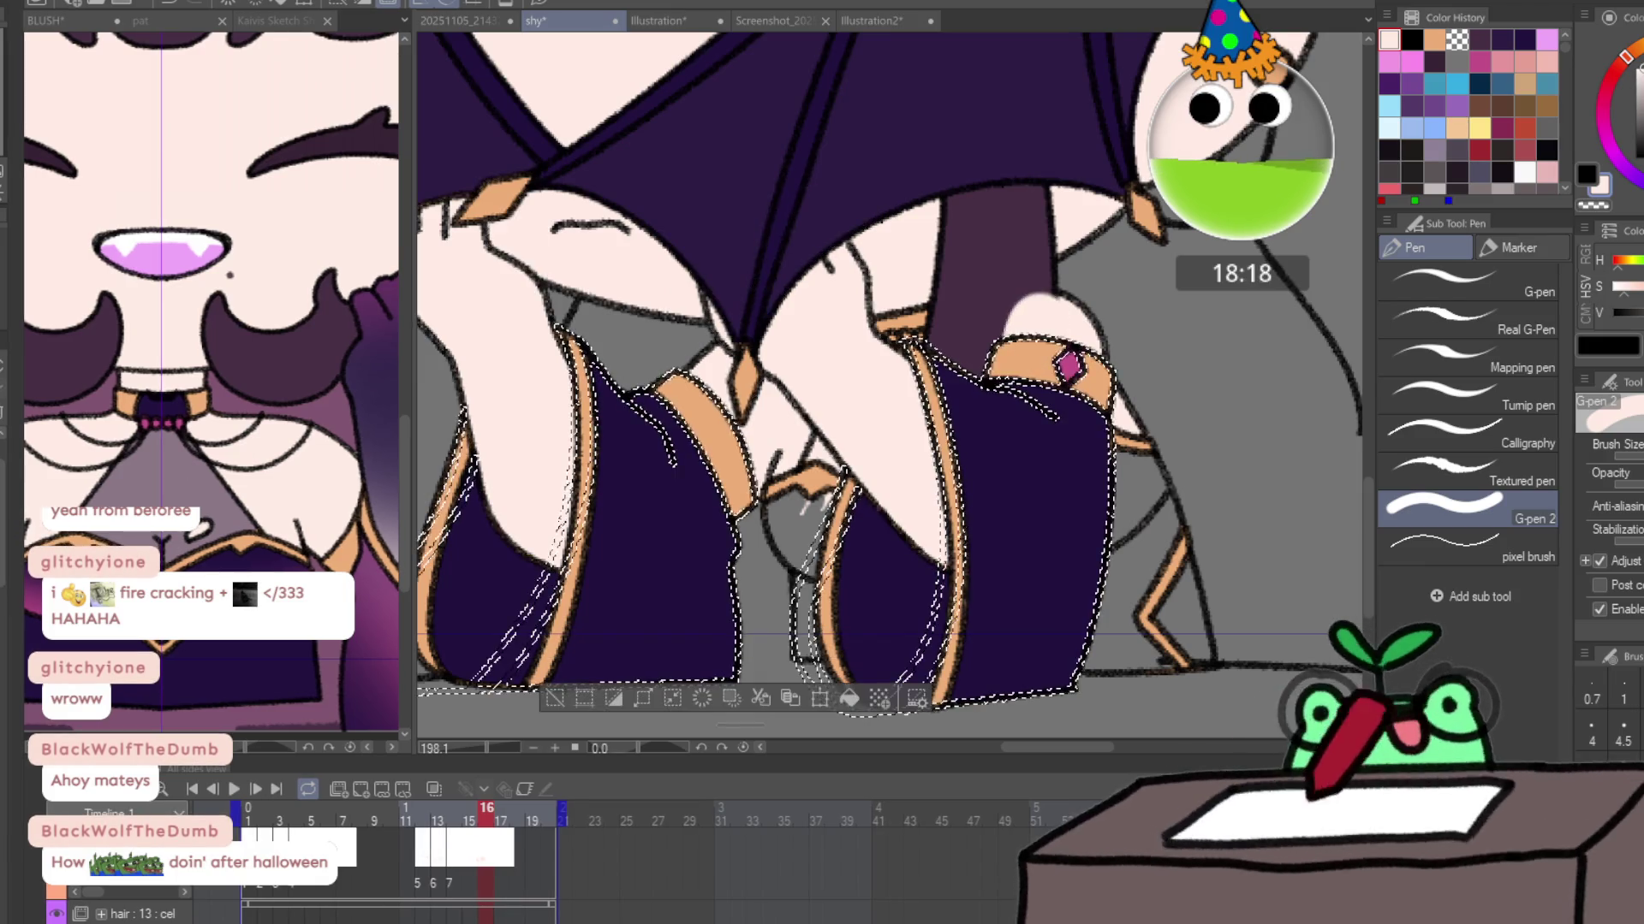
click(1034, 304)
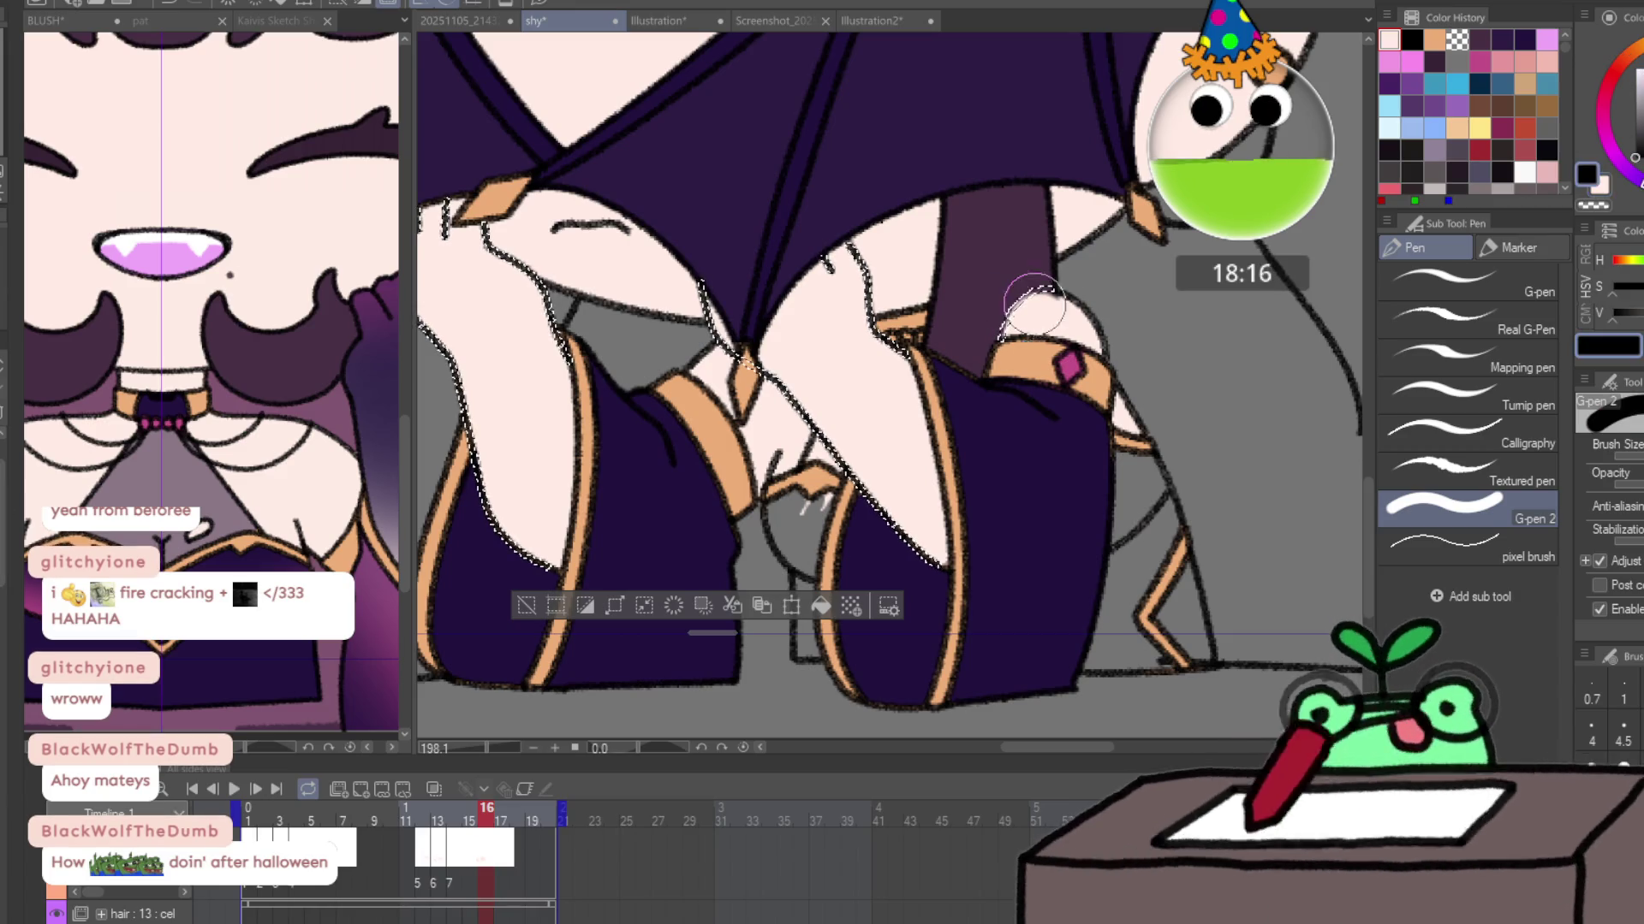
key(ctrl+d)
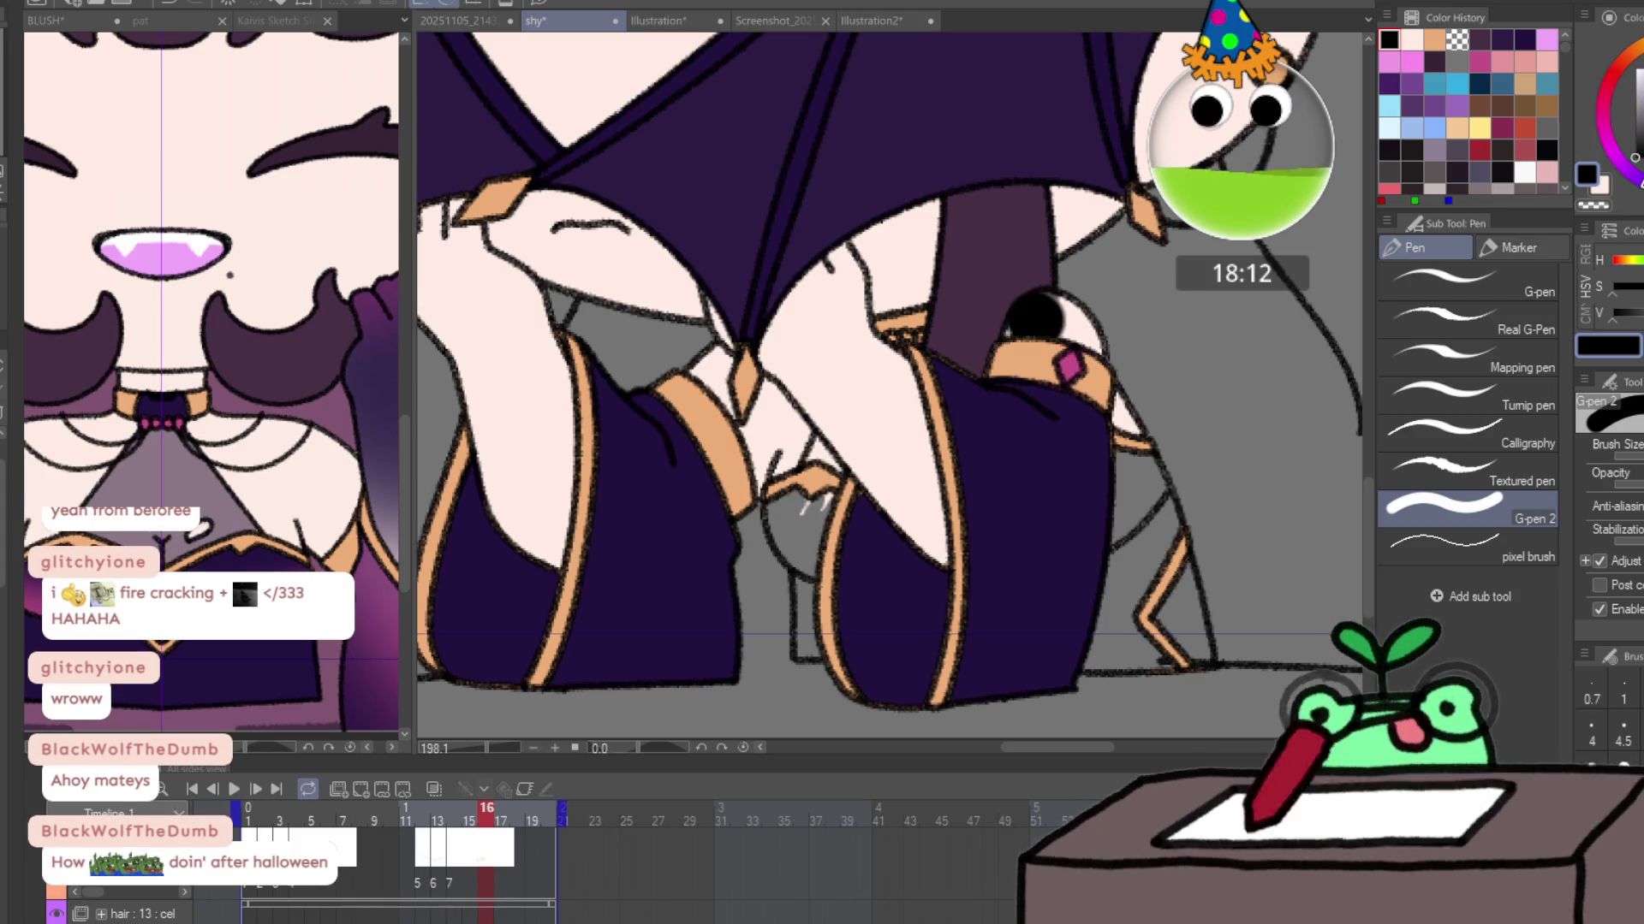
alt+click(1043, 321)
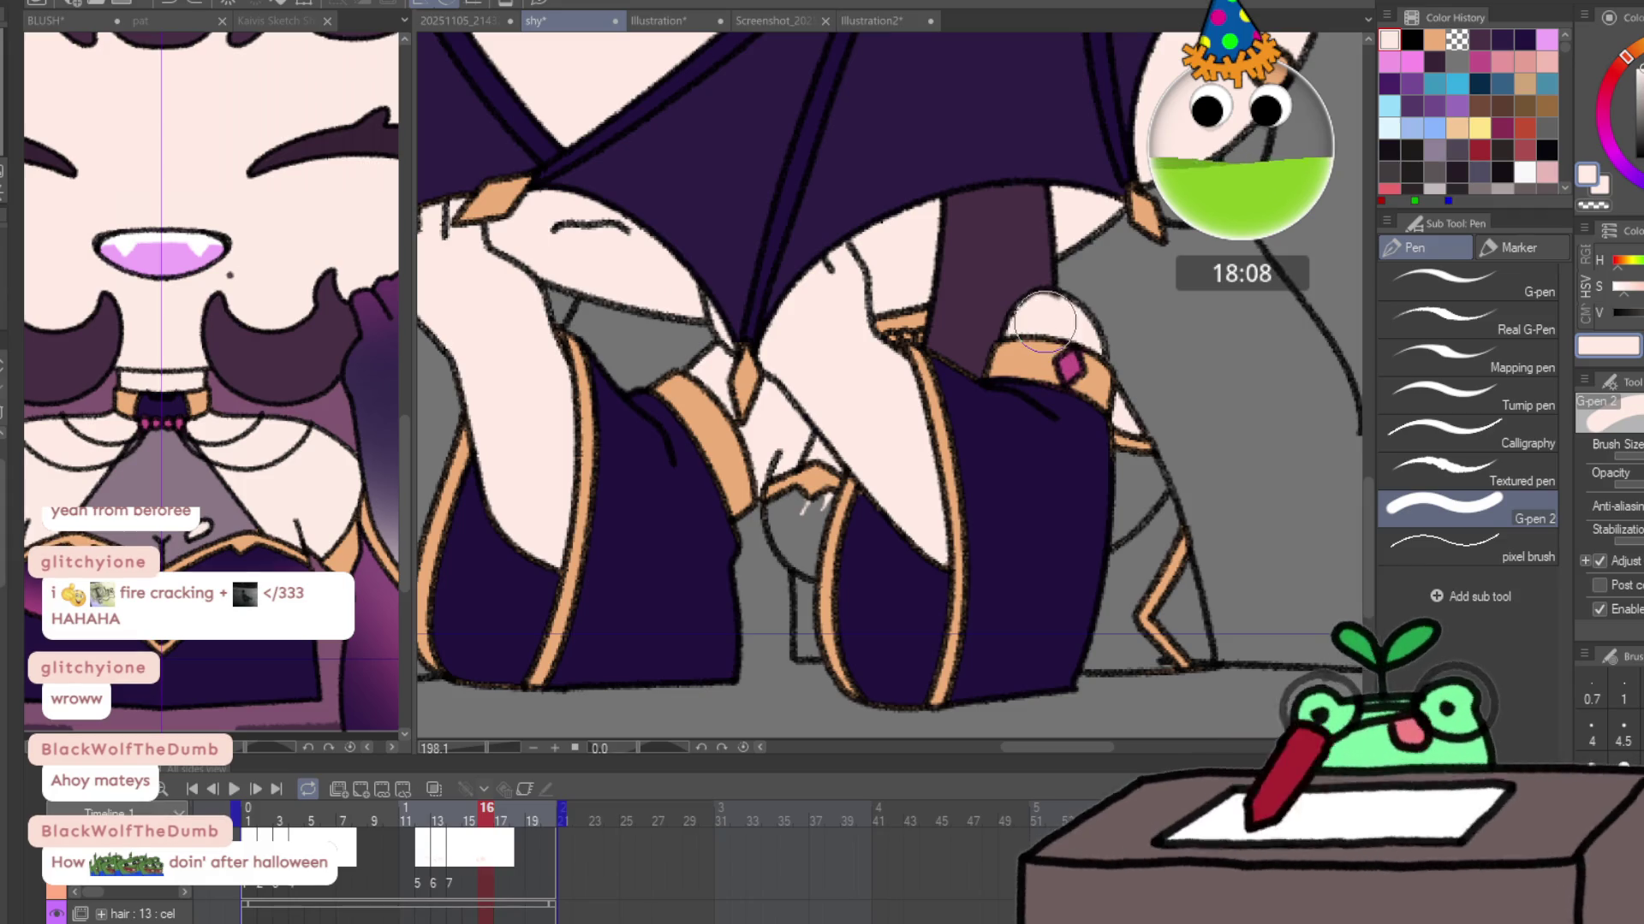
click(505, 811)
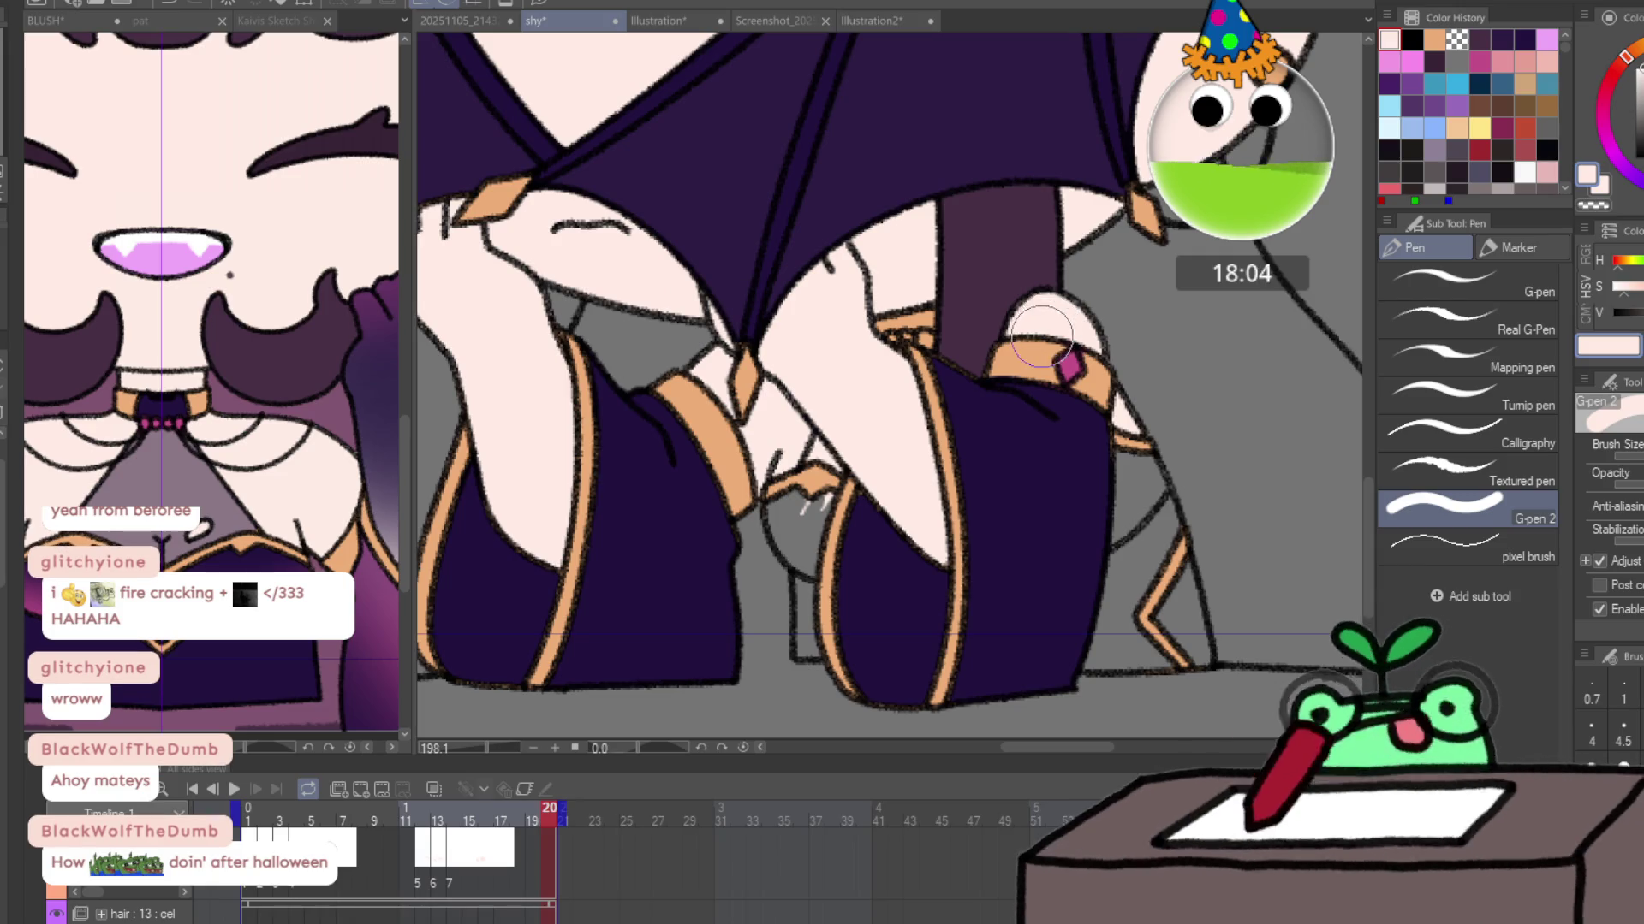
Cover the dark outline above the cuff with a light Pencil line, then swap back to the dark colour.
scroll(1046, 321, up, 3)
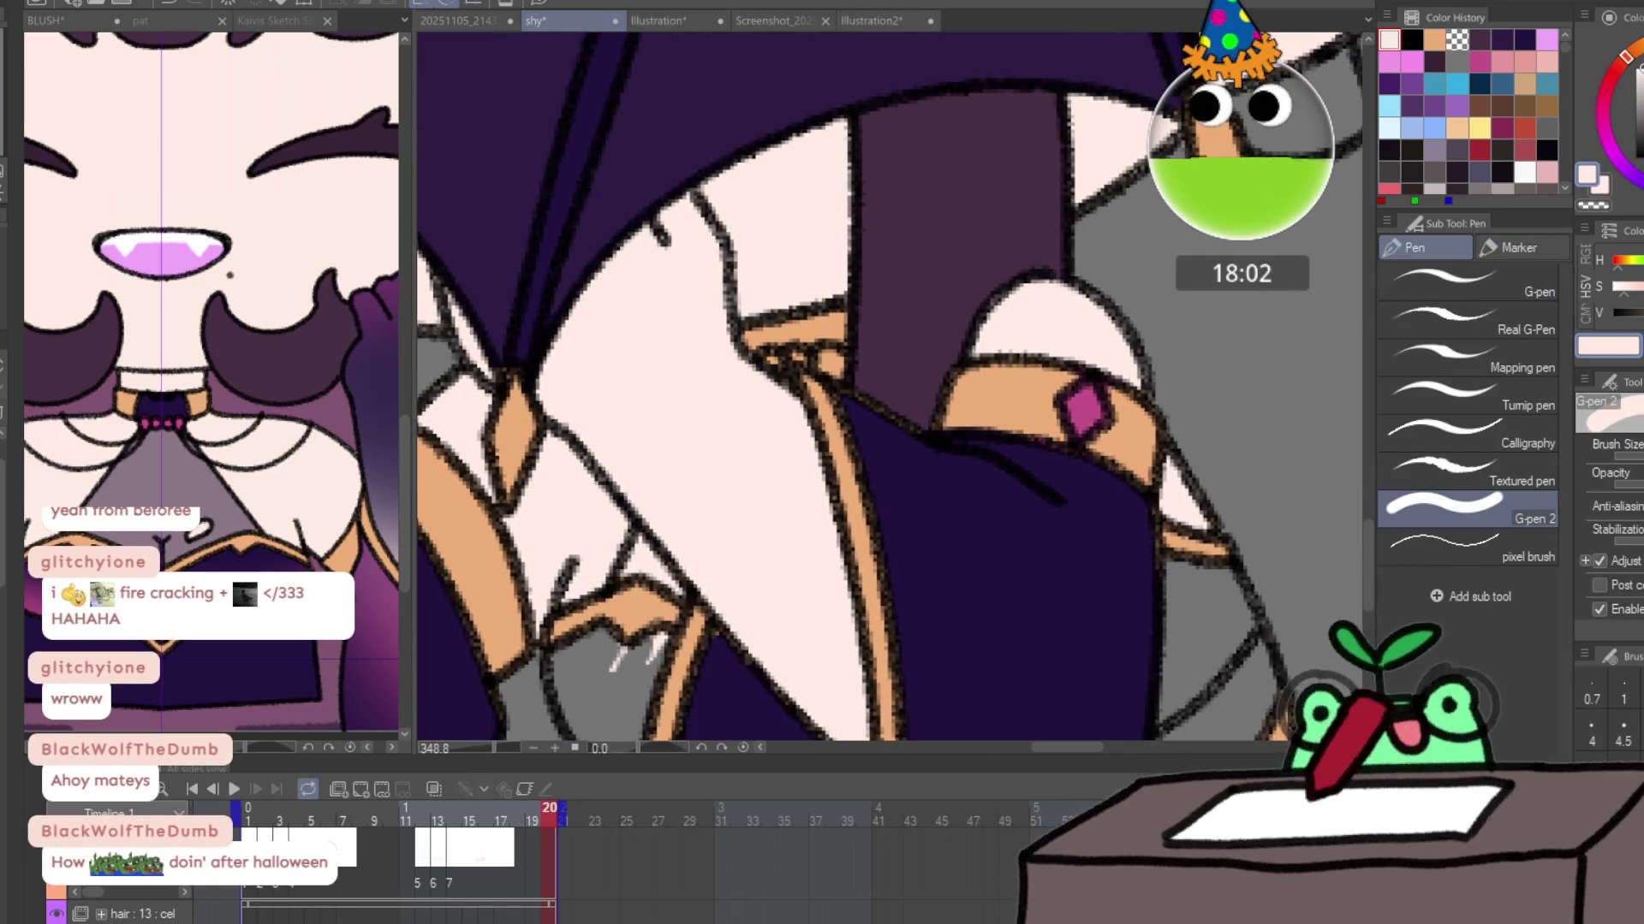
key(b)
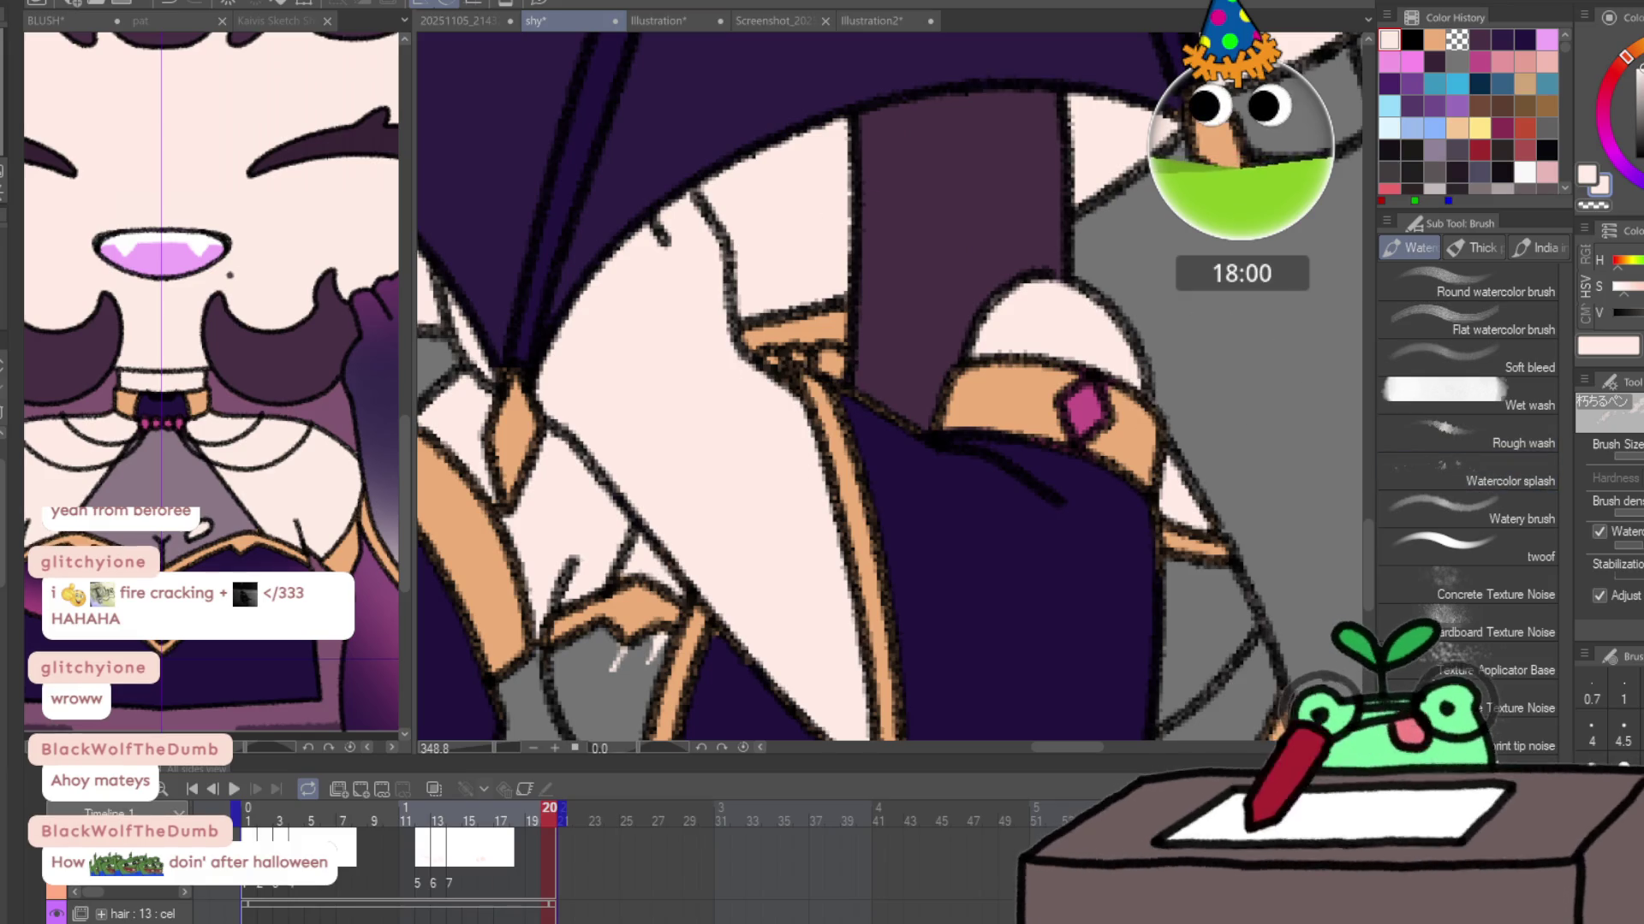
key(p)
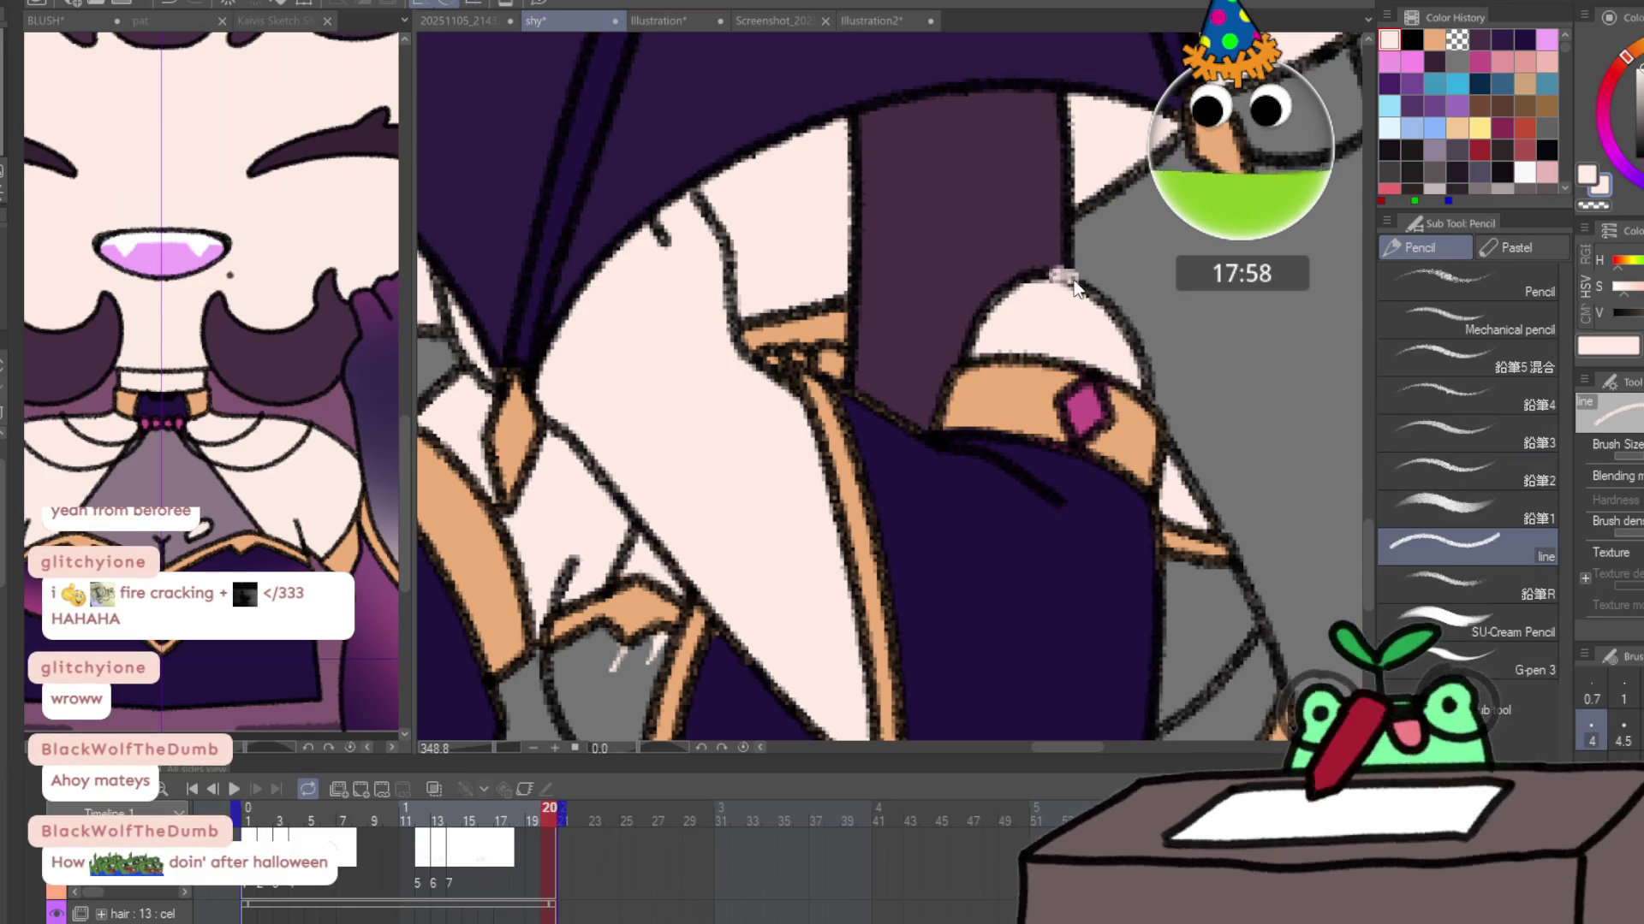
drag(1043, 274, 1077, 285)
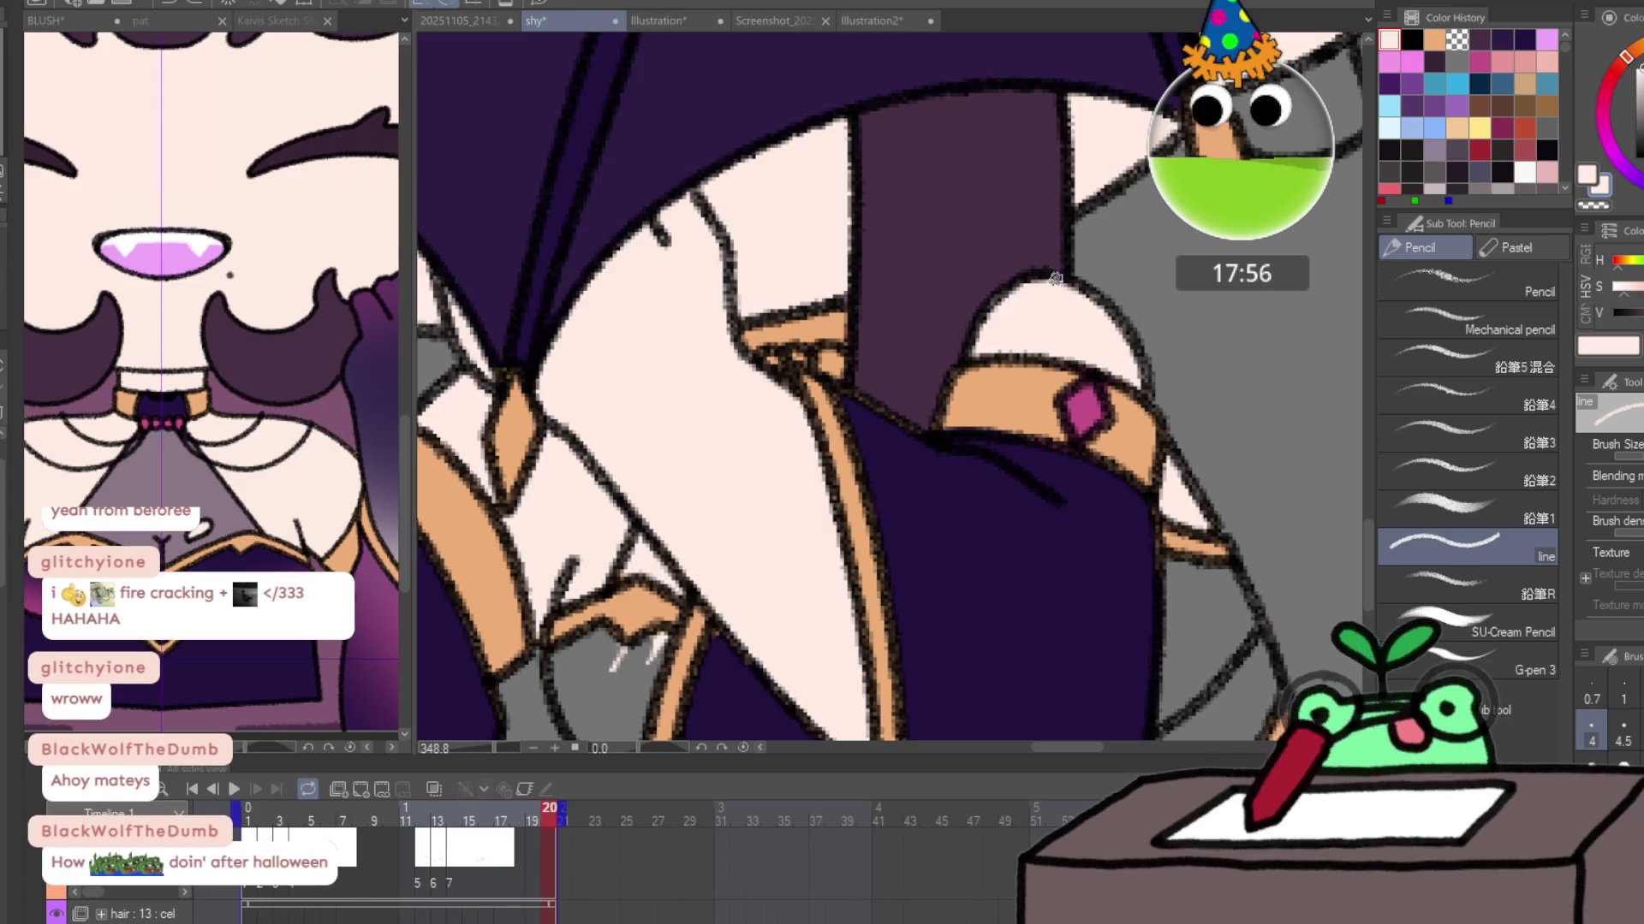
key(x)
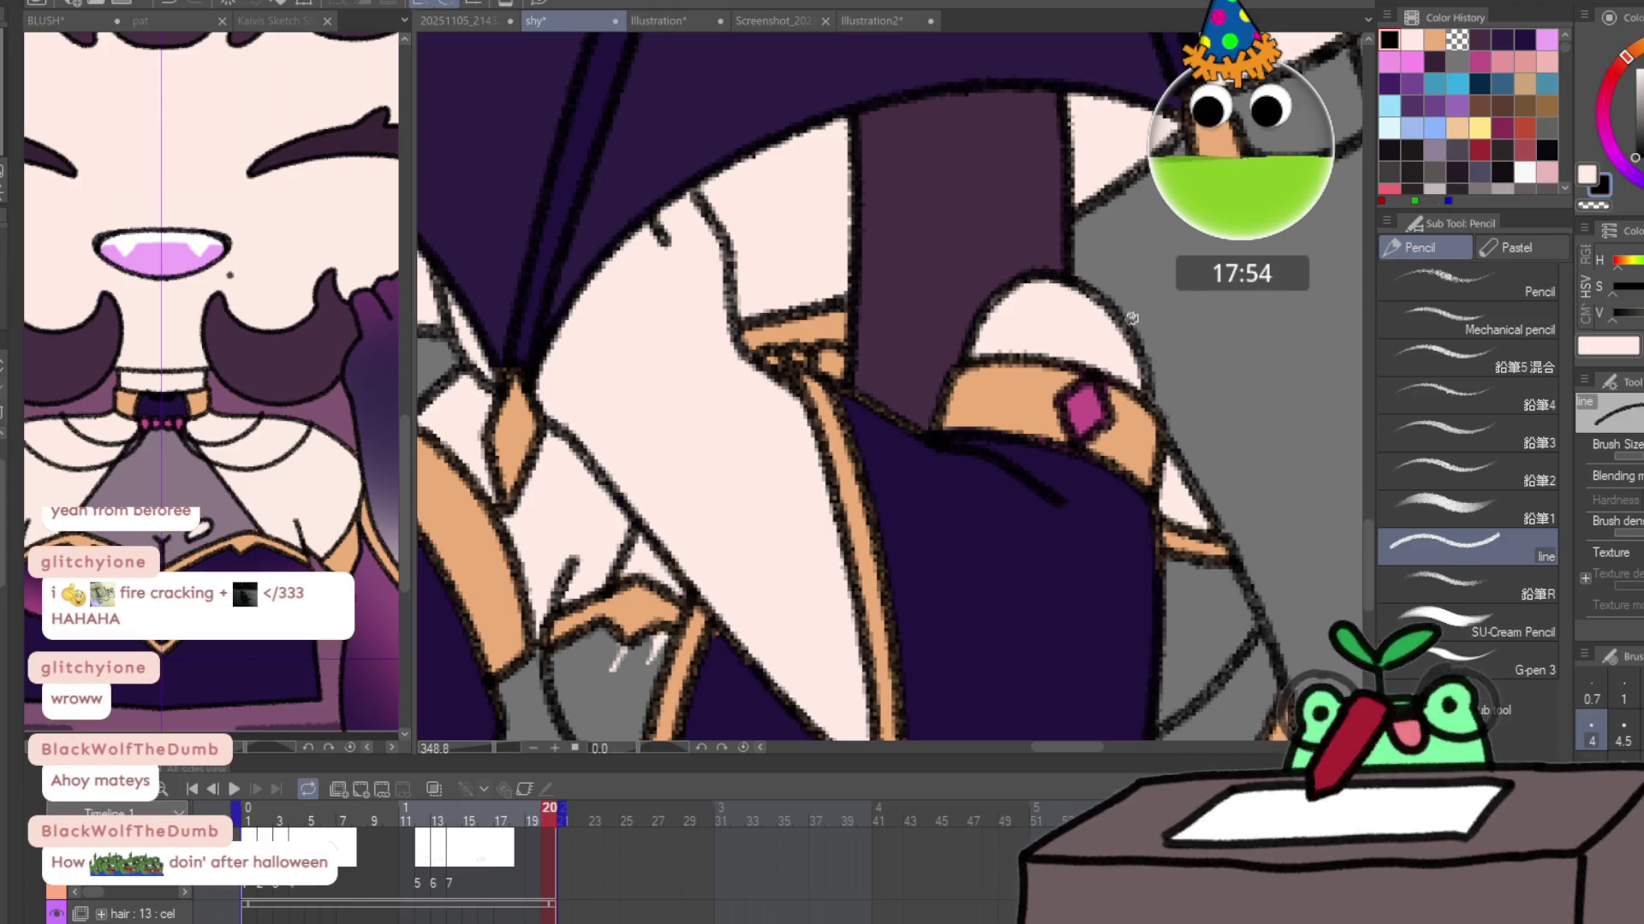
Play the animation preview and stop it on frame 3.
scroll(1163, 354, down, 5)
click(233, 789)
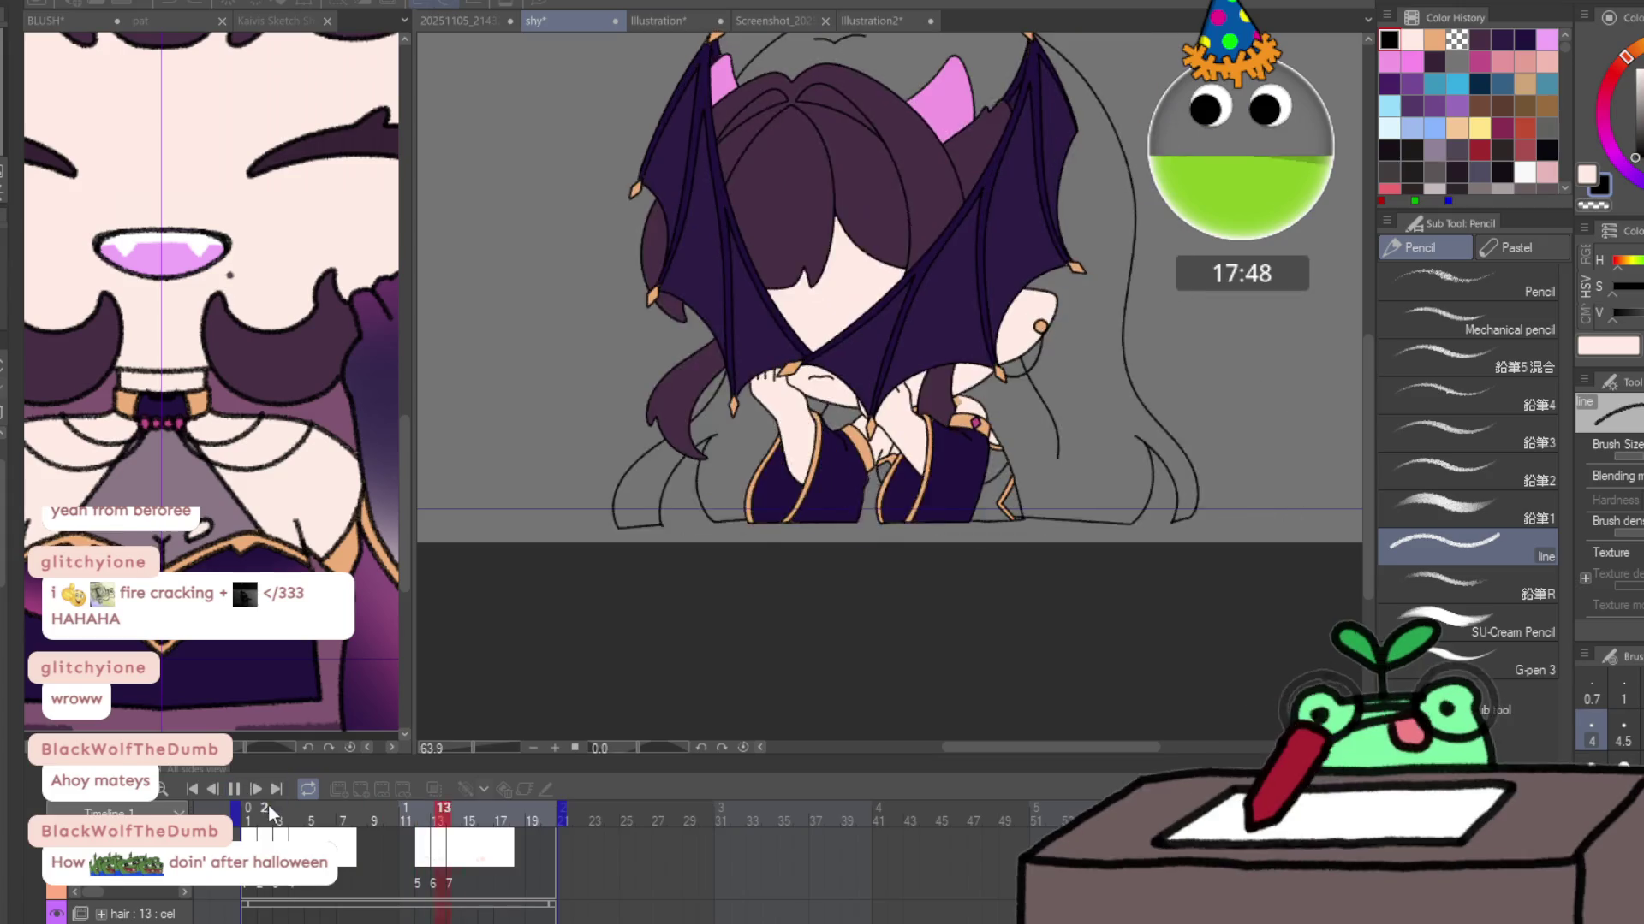
click(283, 820)
key(ctrl+space)
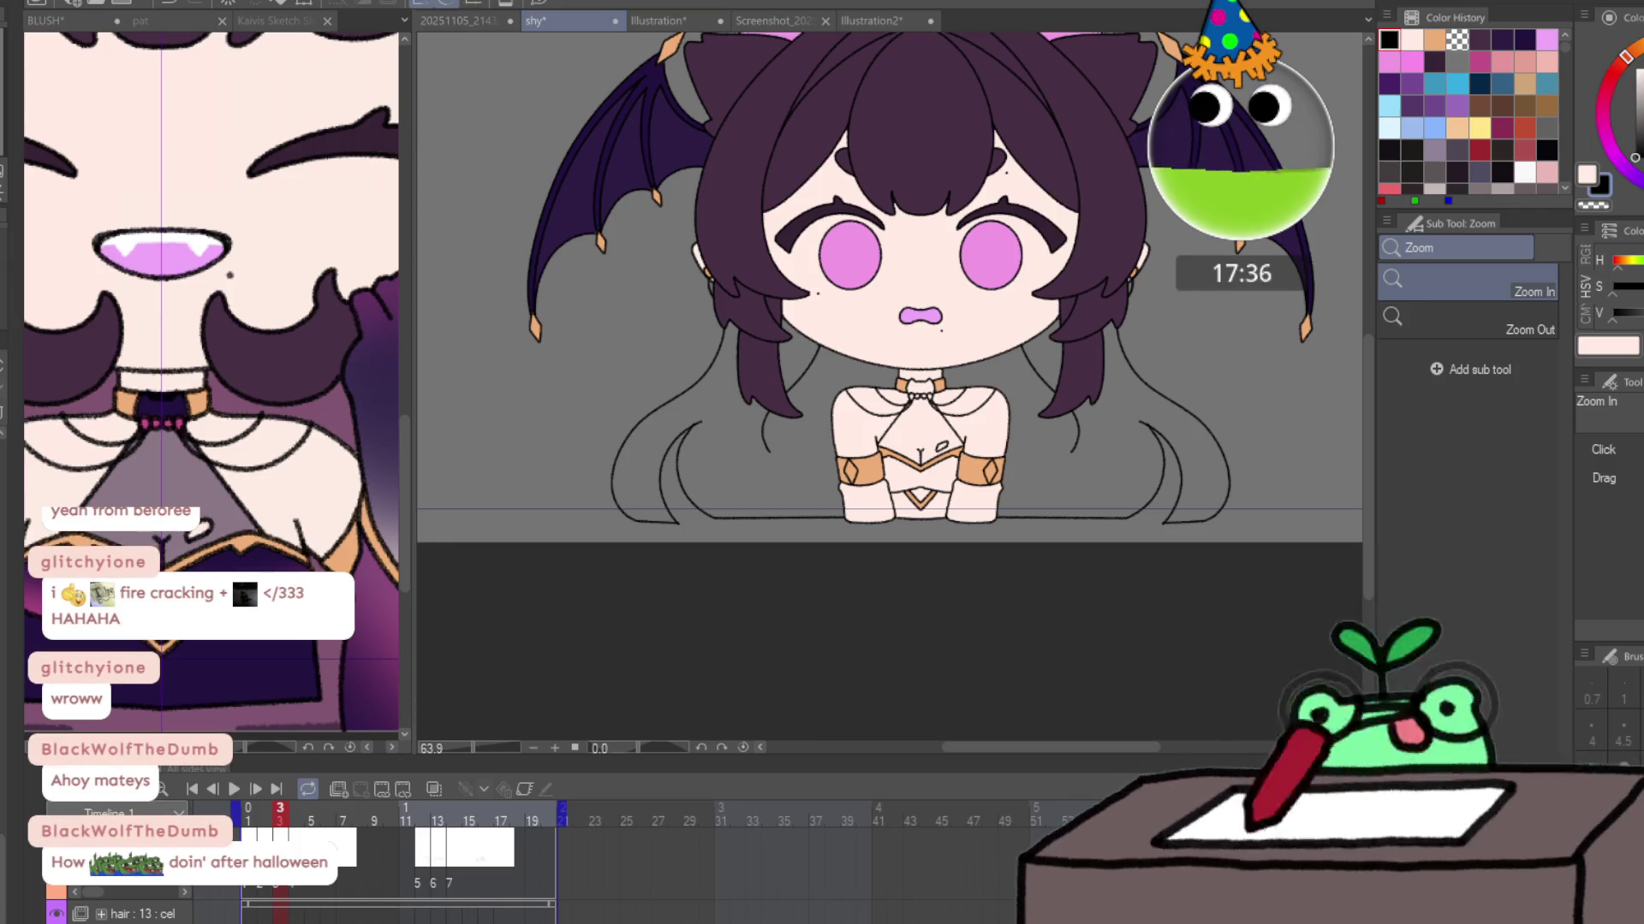
Sample the tan band colour, then scrub through frames 13, 18 and 20 and settle on frame 11.
scroll(1009, 506, up, 3)
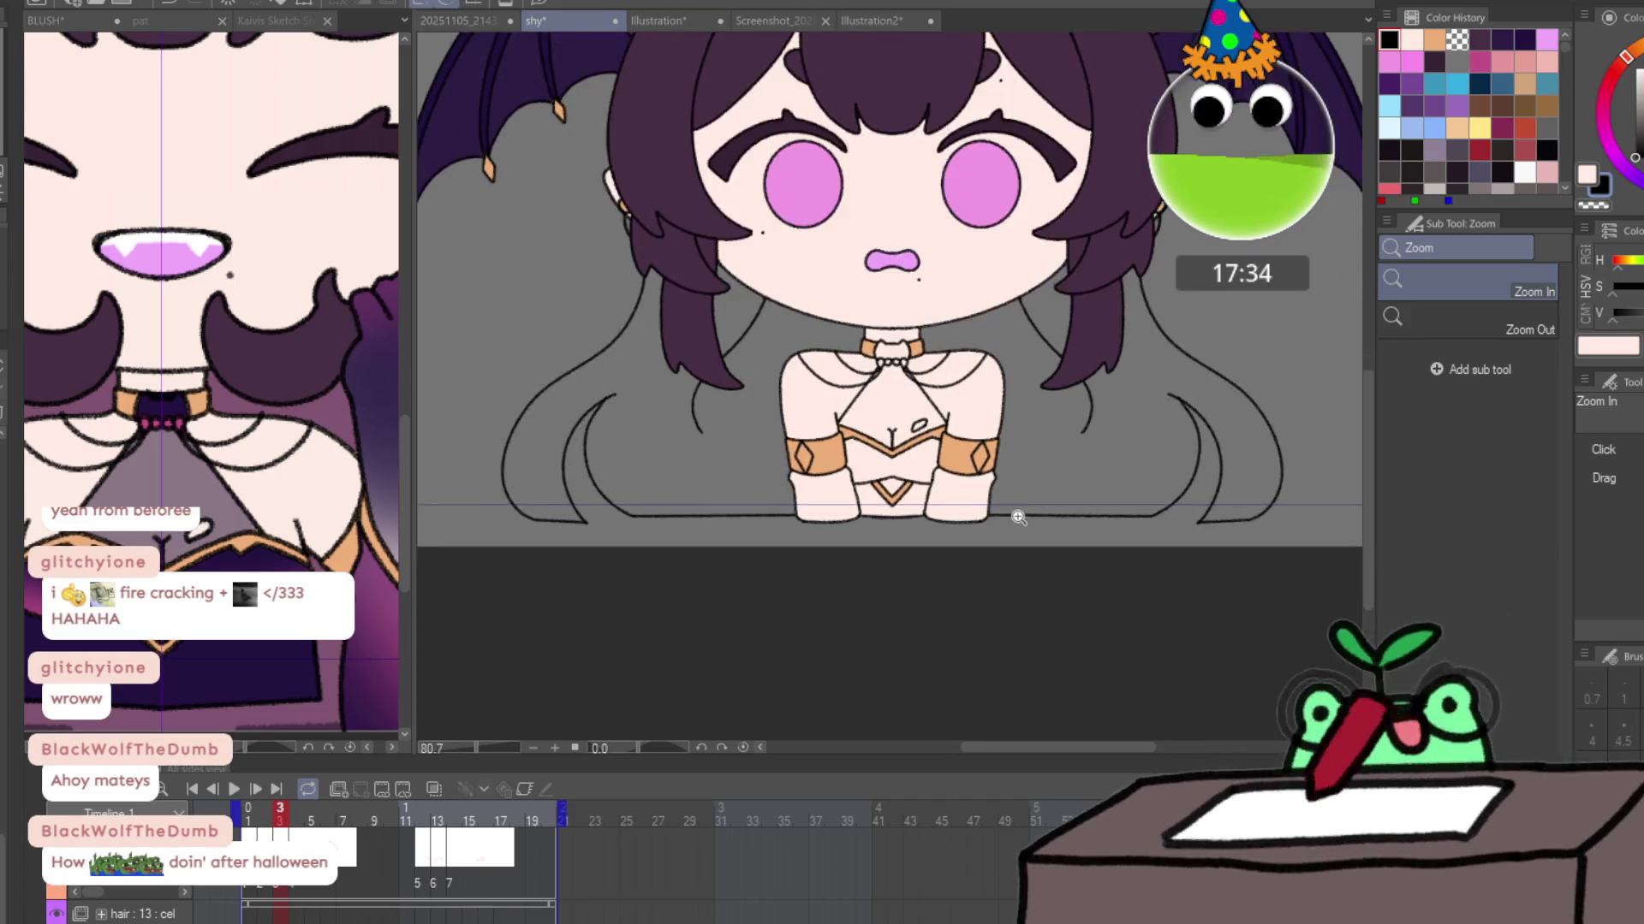
key(g)
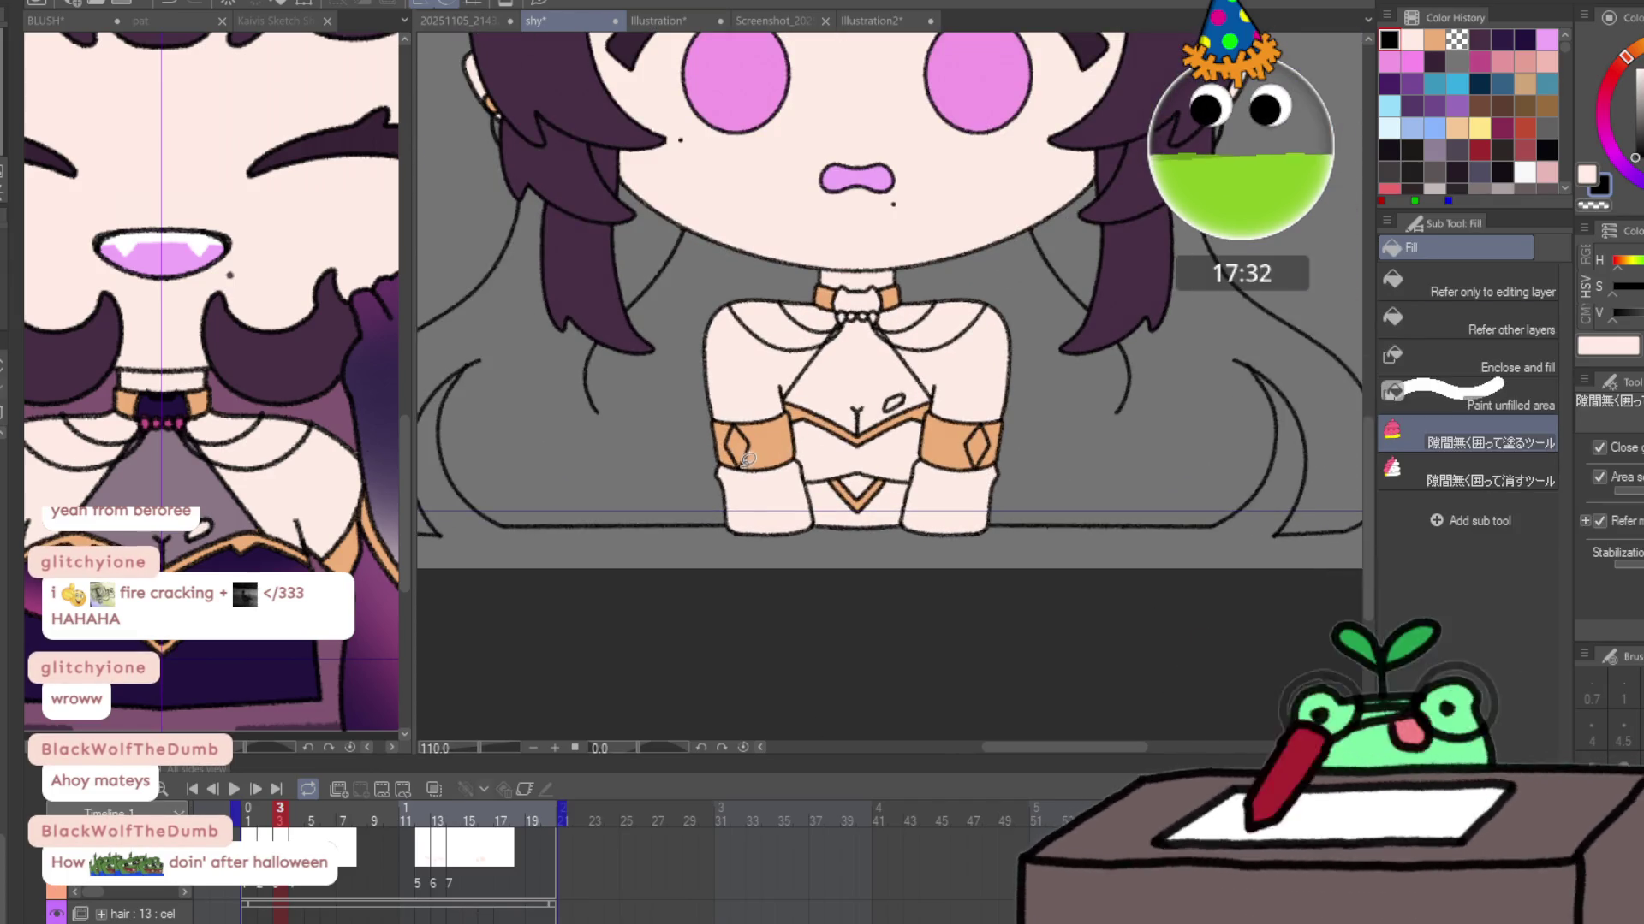
alt+click(772, 440)
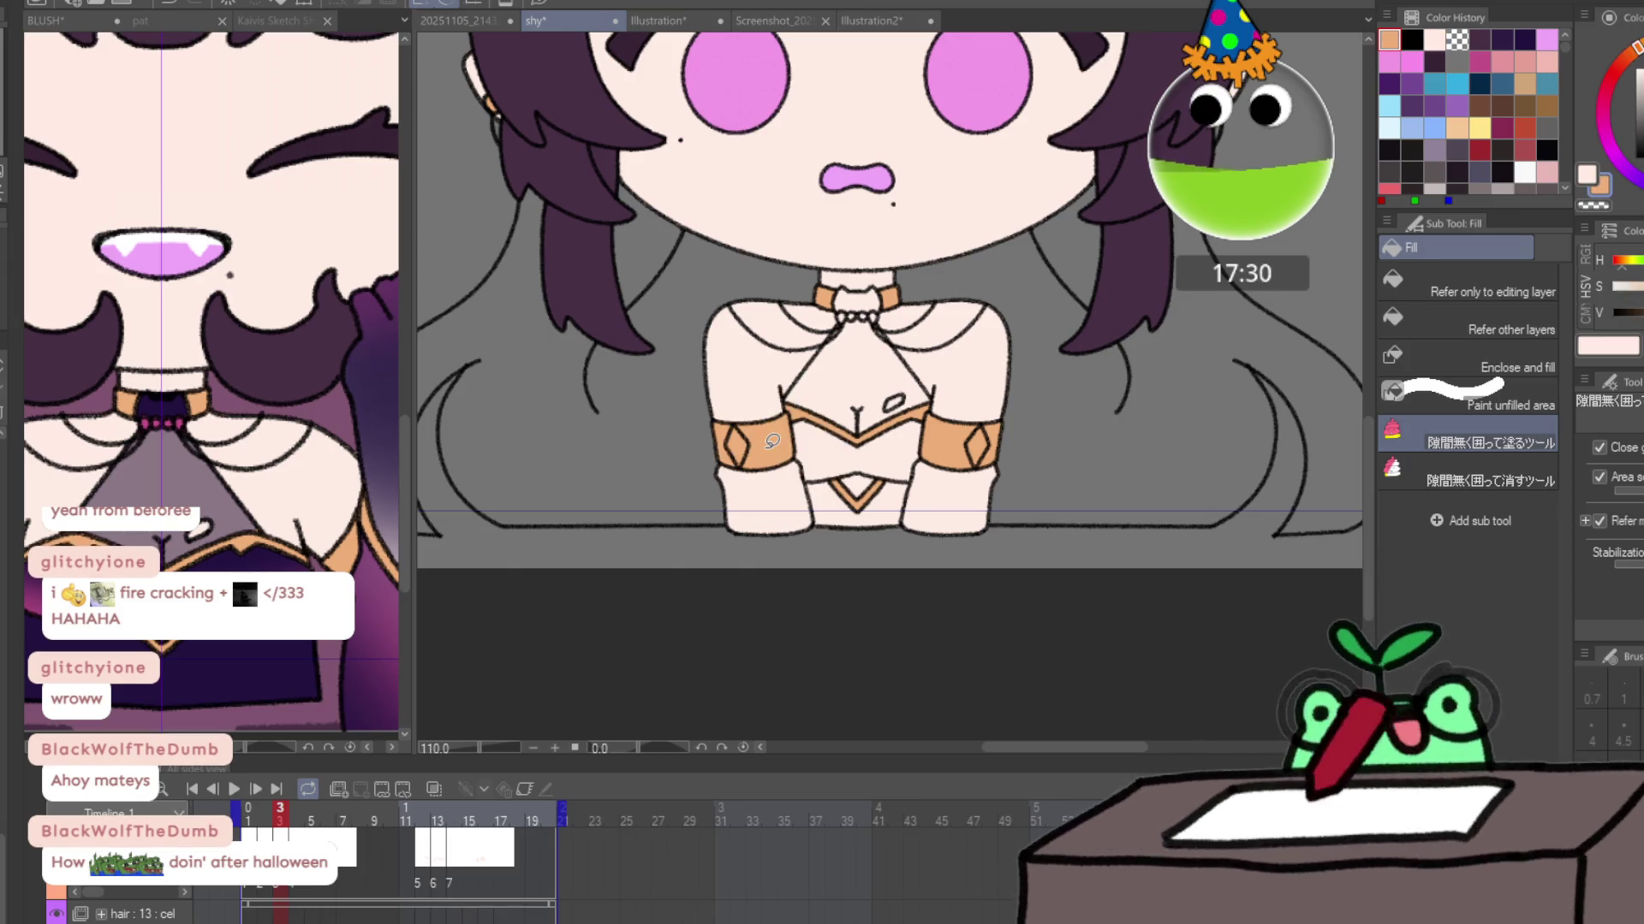
key(Return)
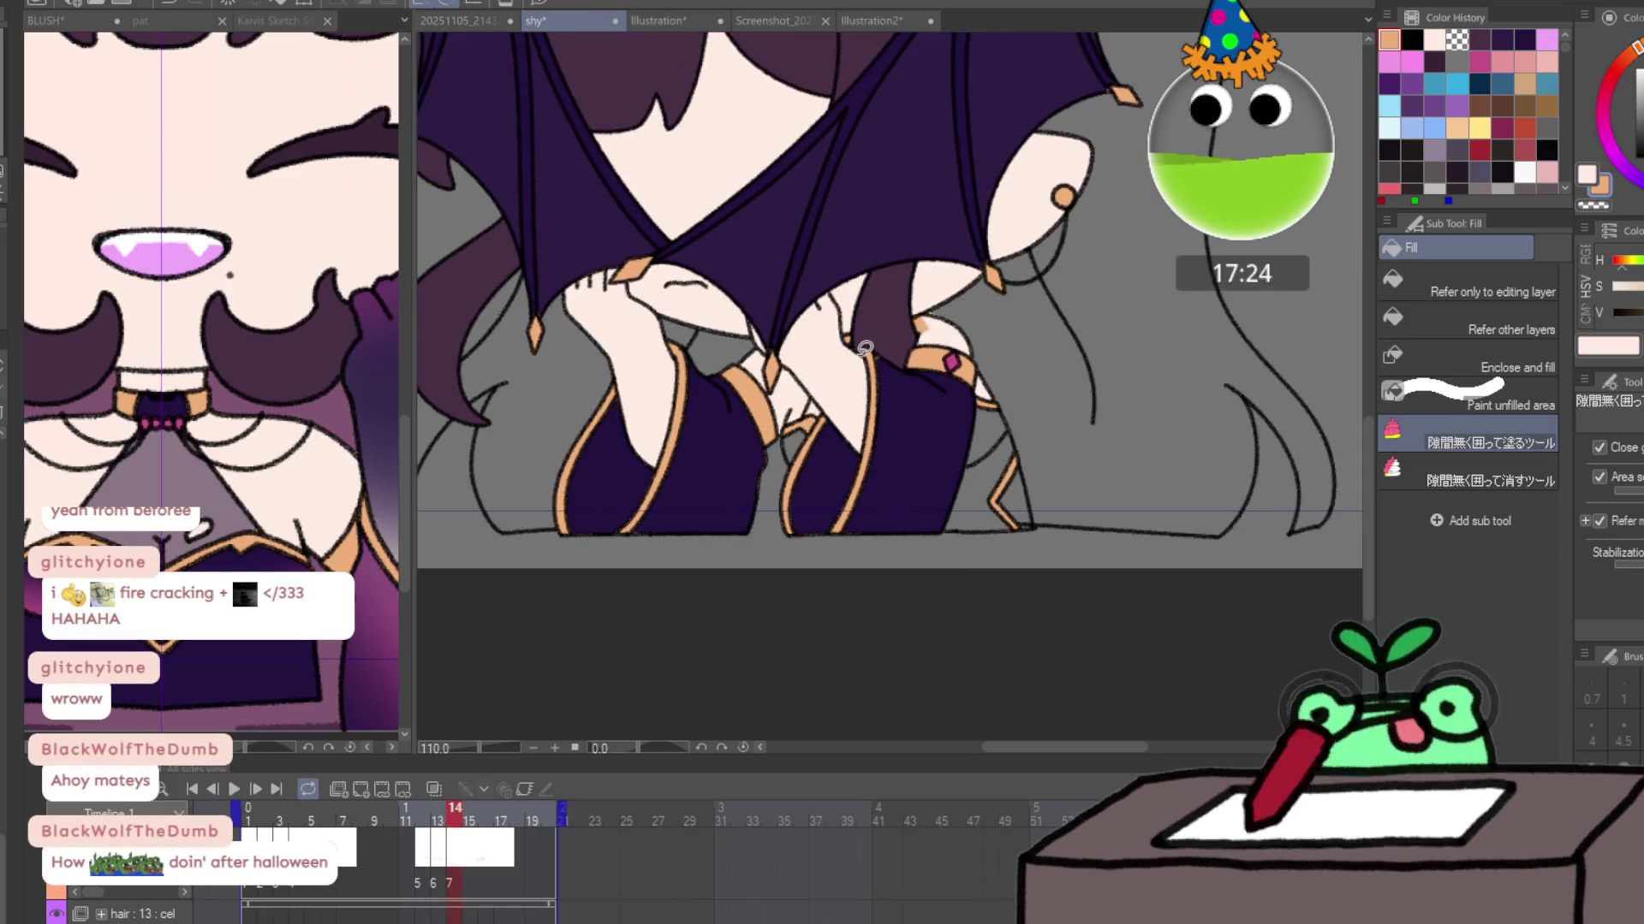
key(e)
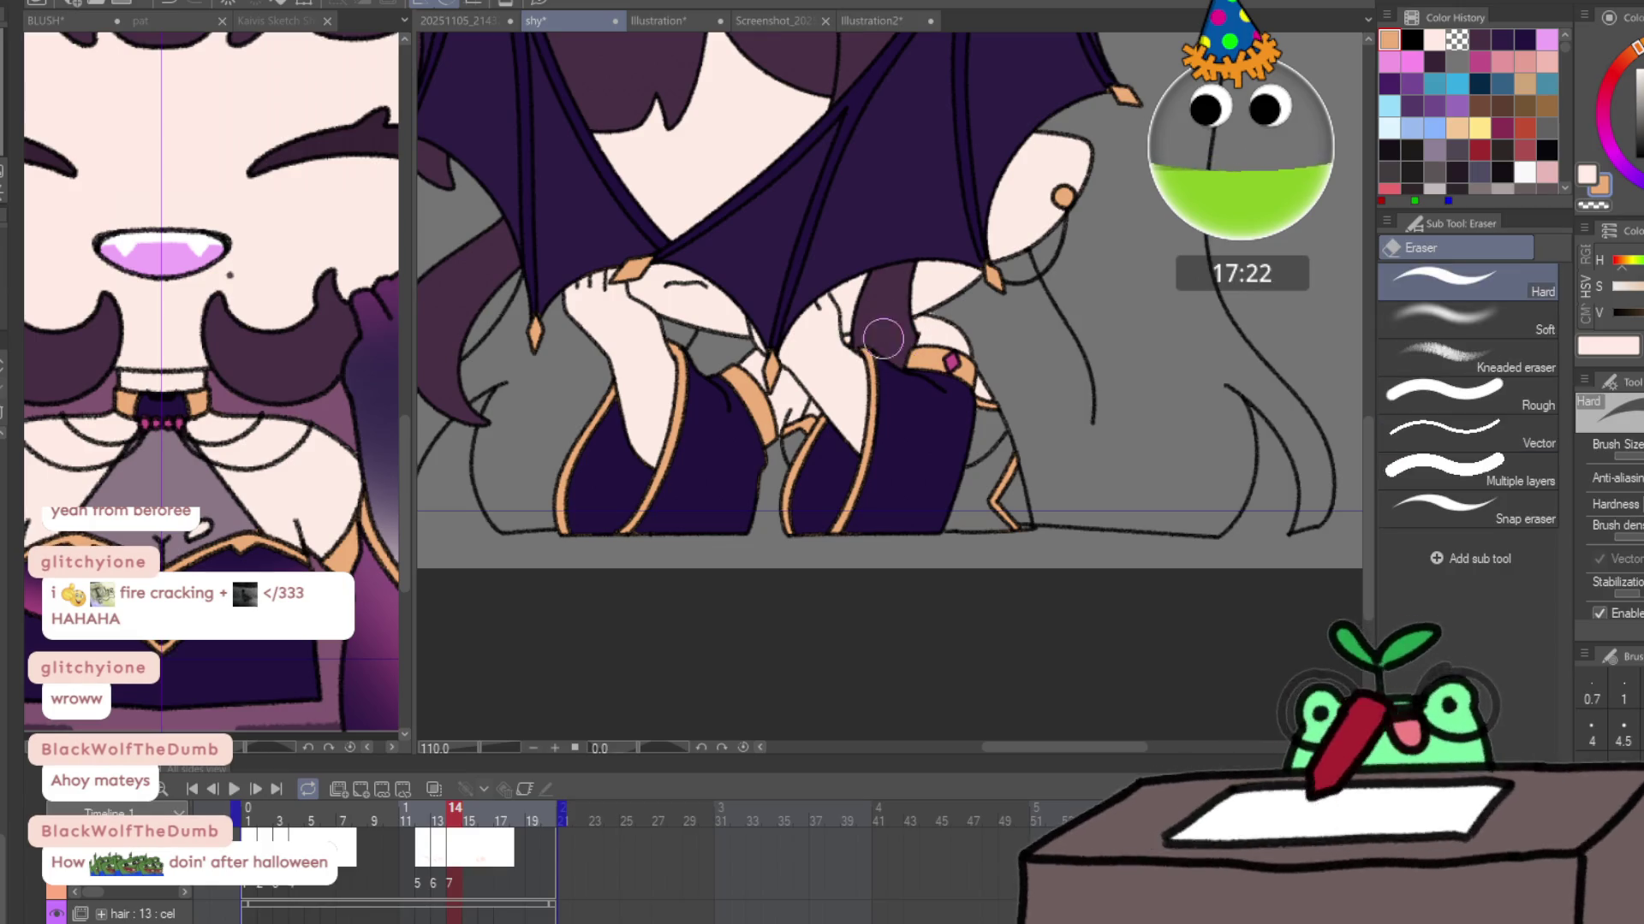
click(518, 824)
drag(531, 823, 557, 820)
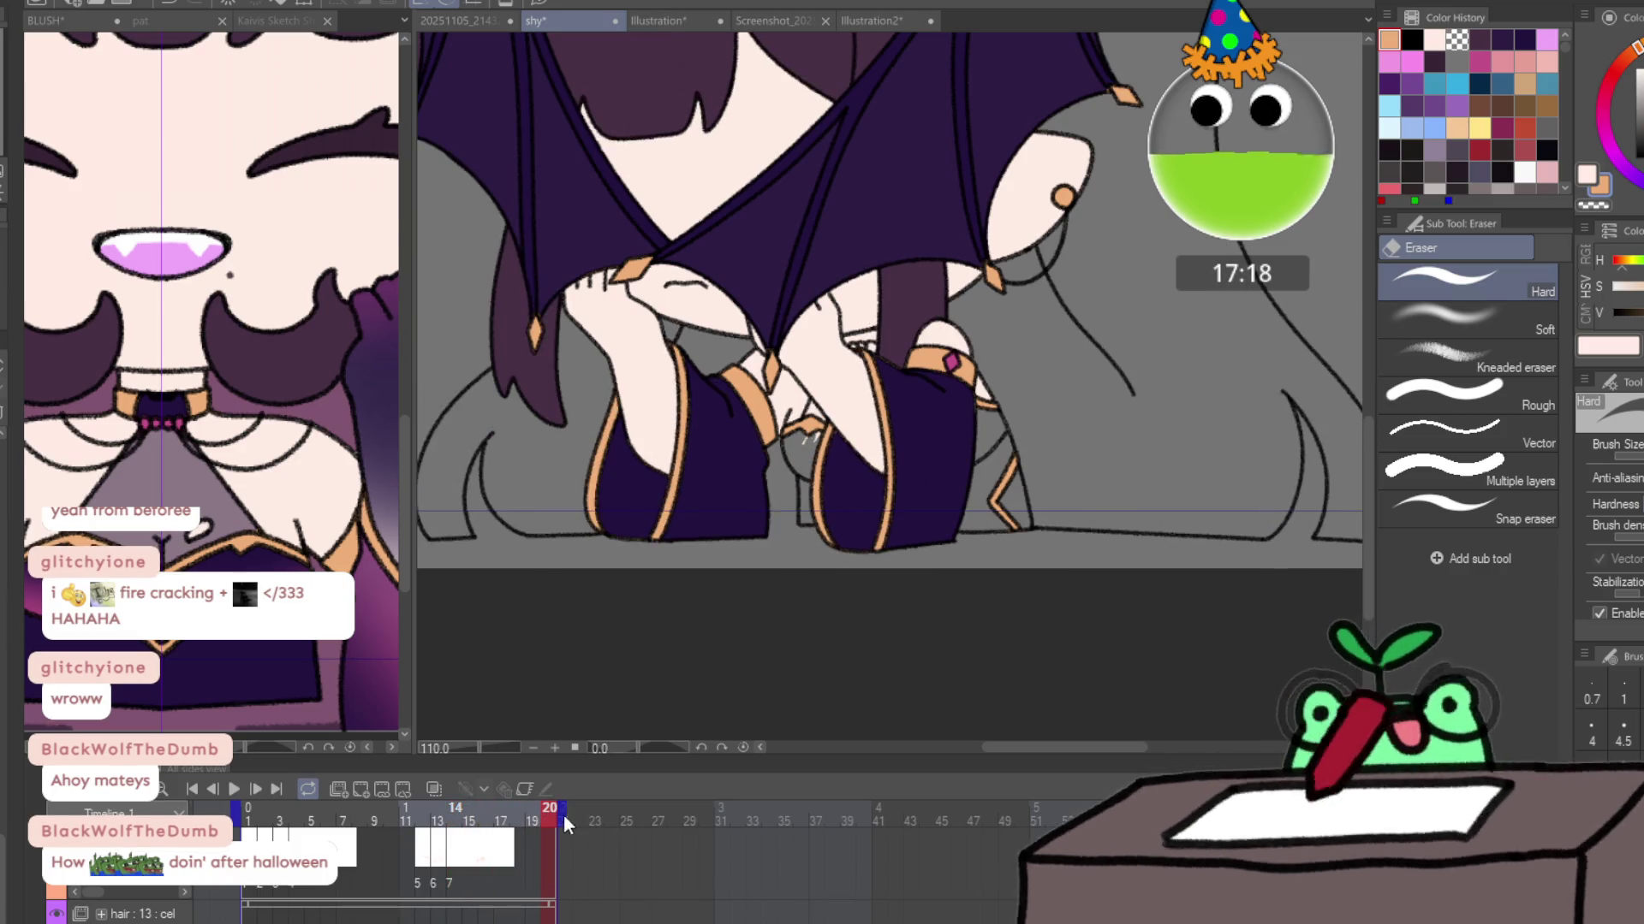
click(407, 819)
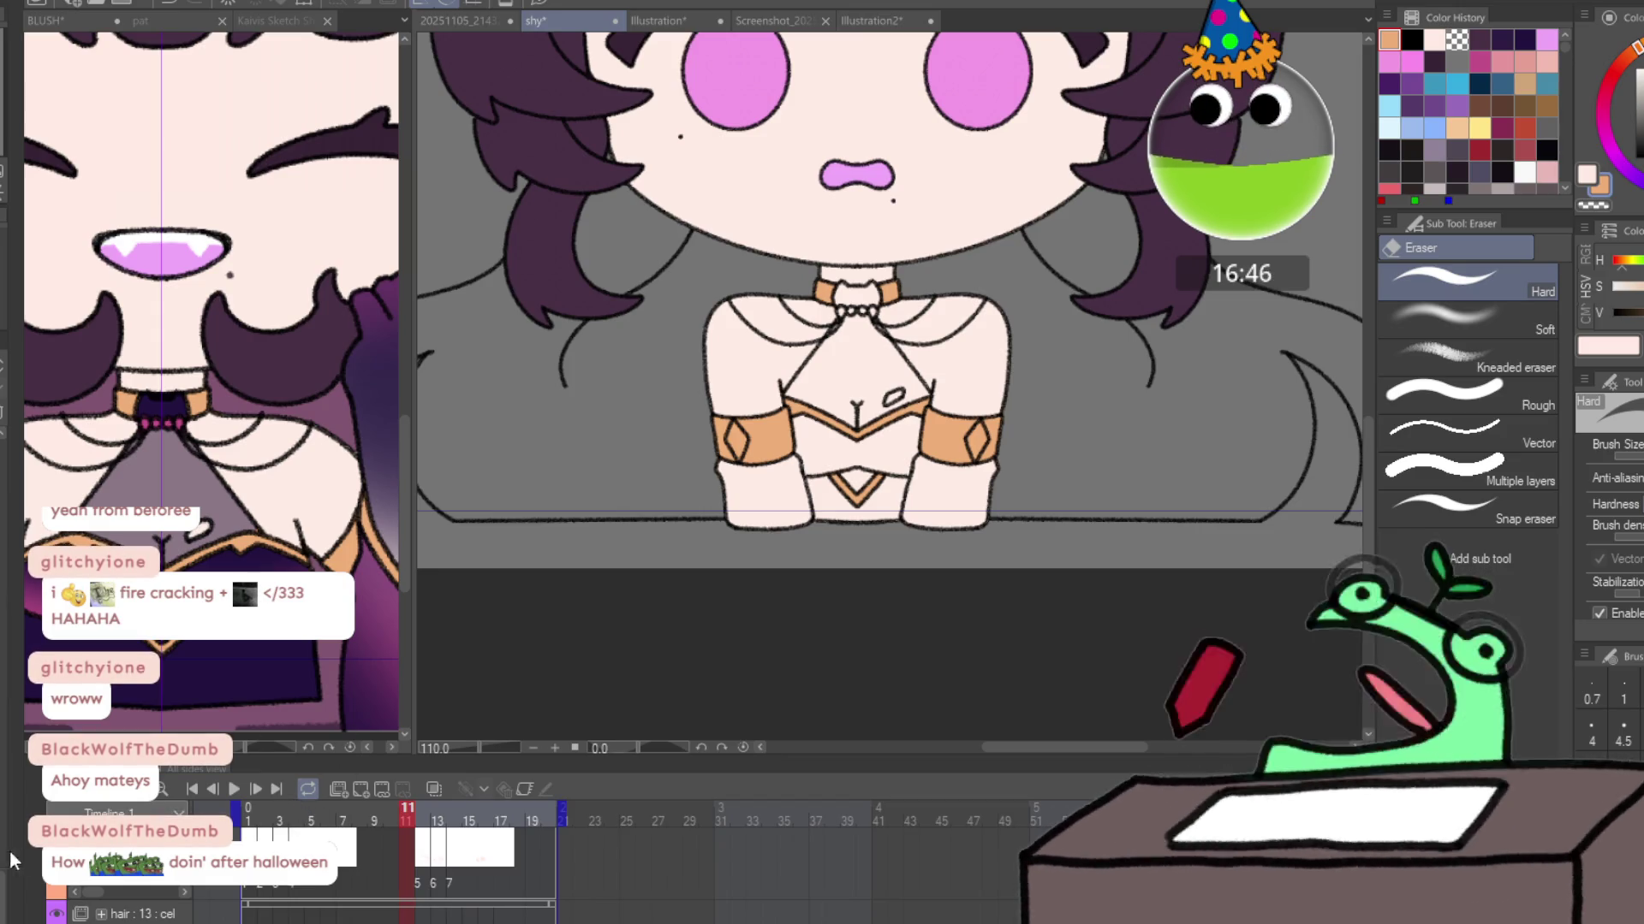
On Folder 16's first frame, sample dark purple from the BLUSH canvas and fill the wristbands with it.
key(alt+bracketright)
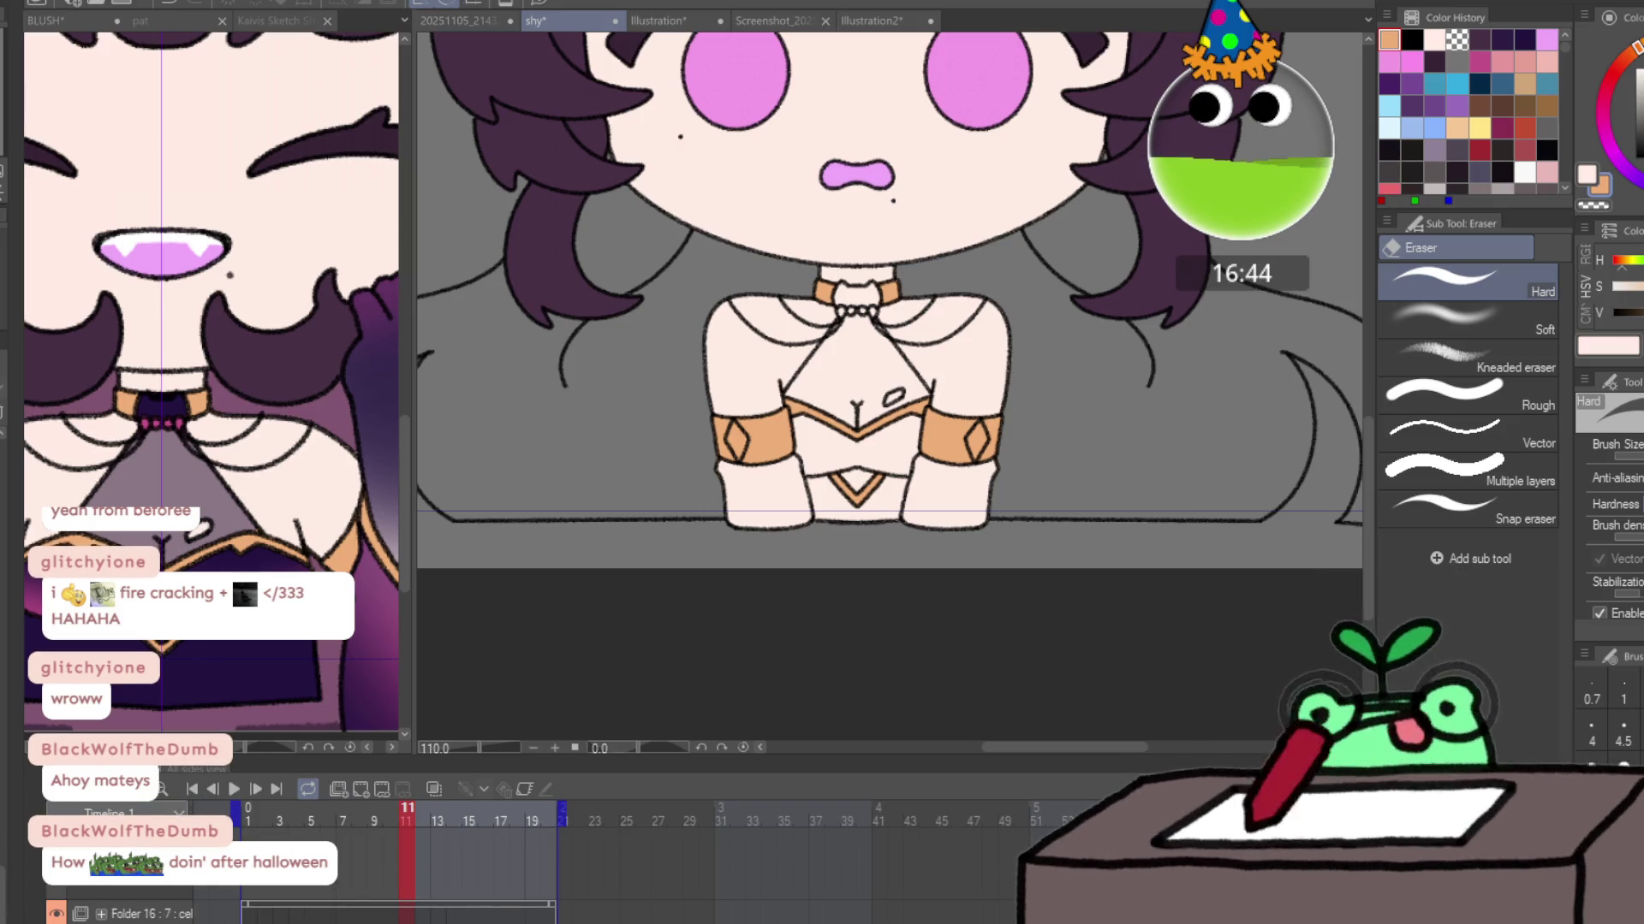
key(Home)
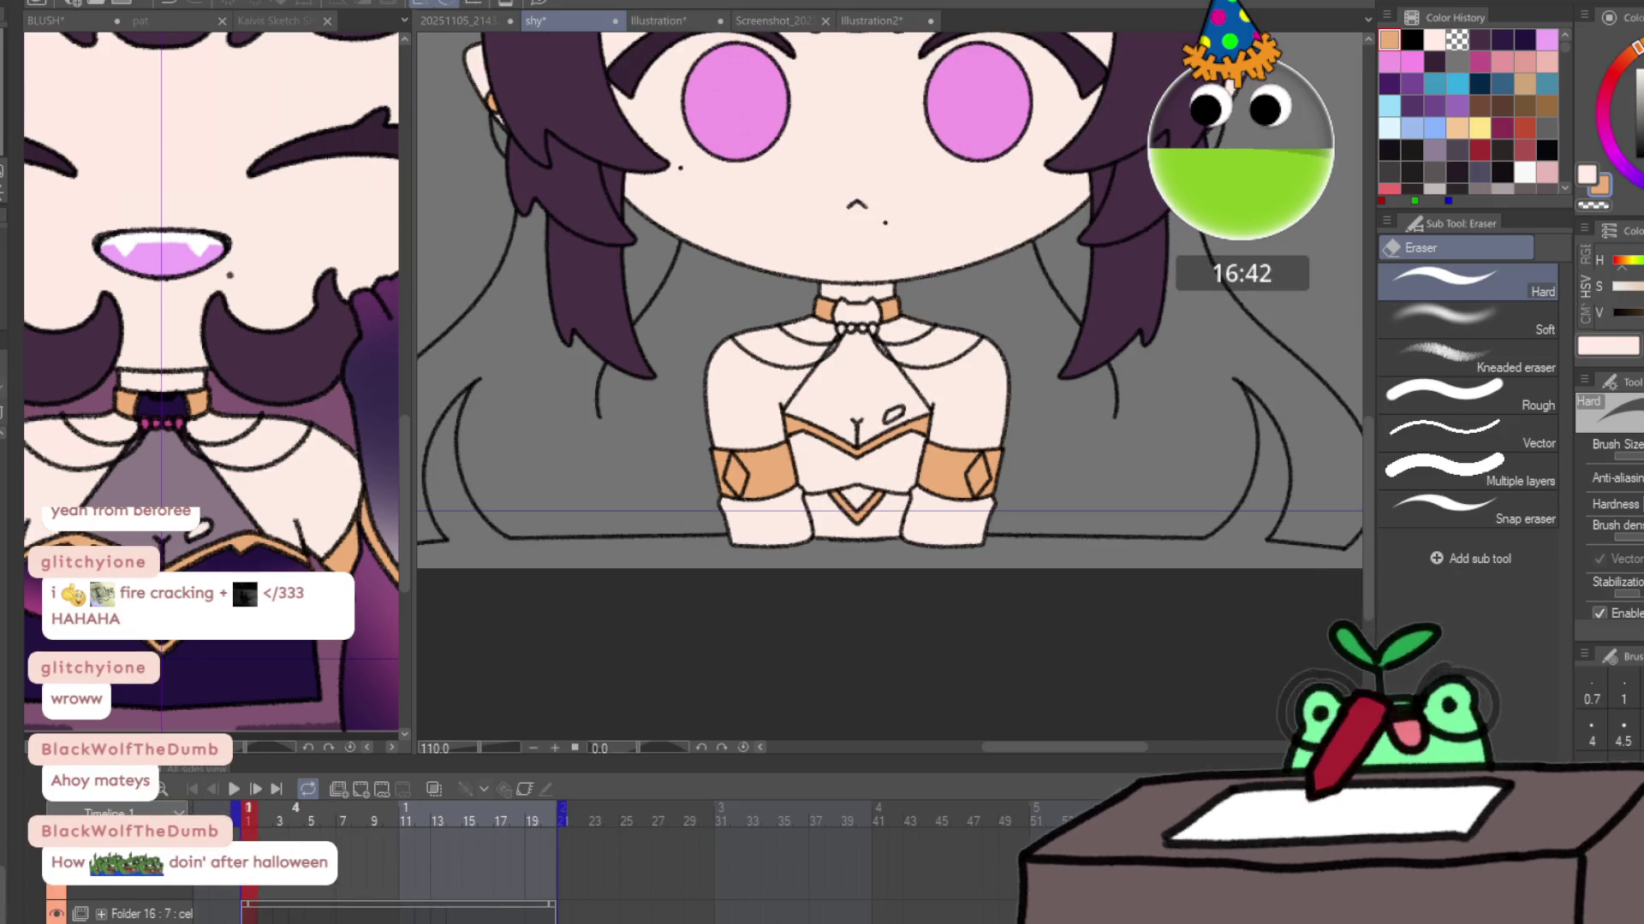
click(274, 673)
alt+click(265, 680)
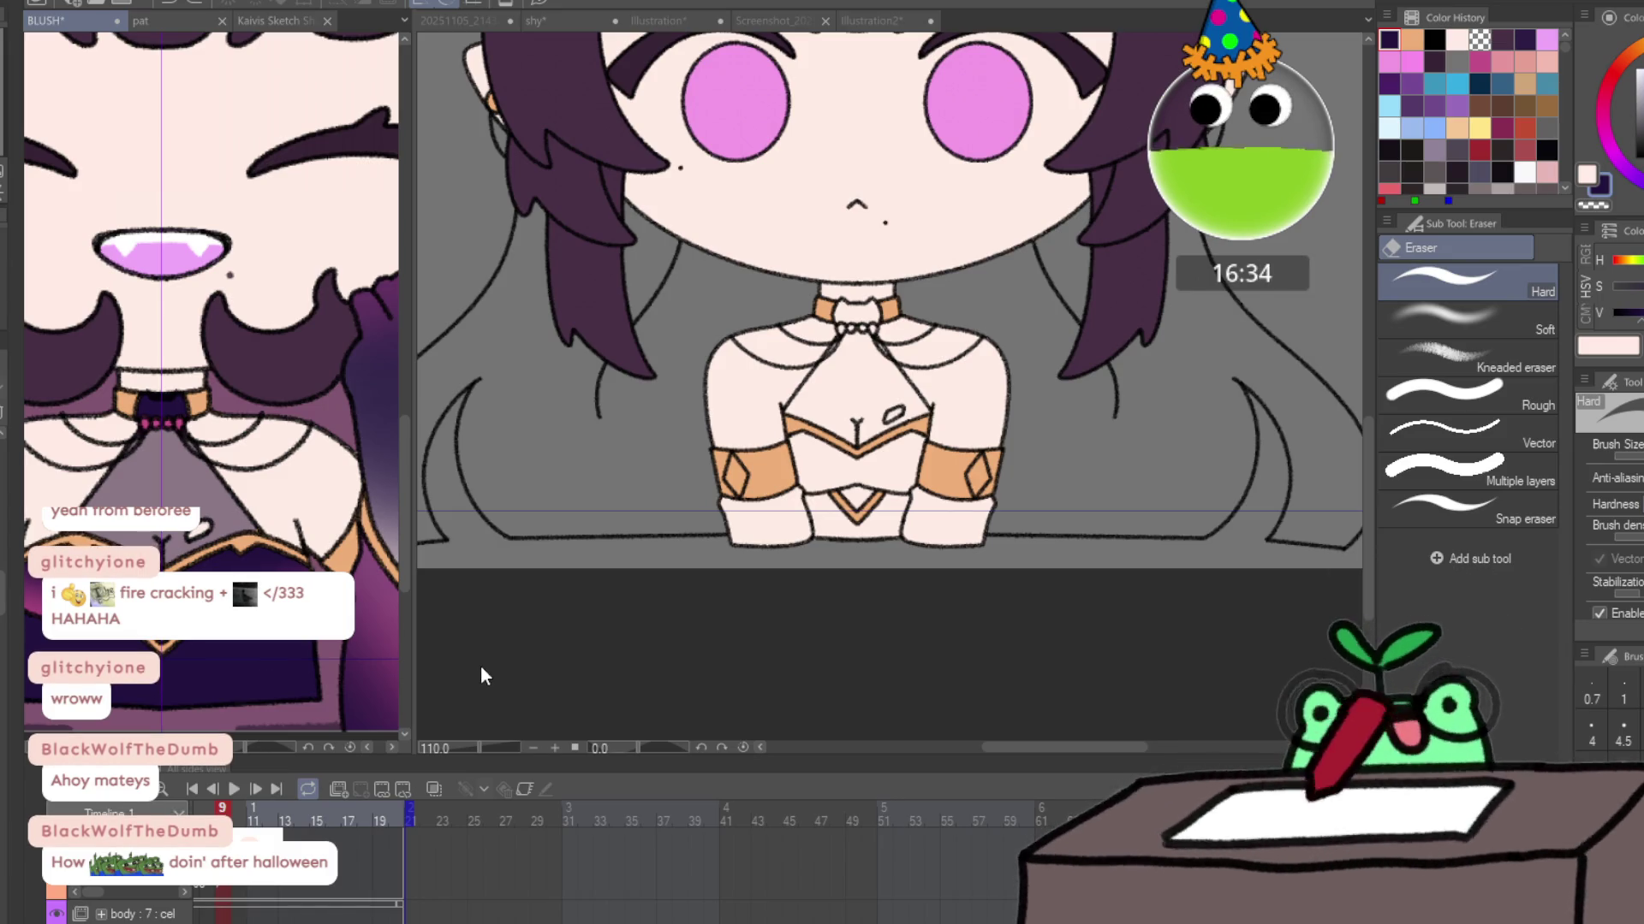
click(536, 634)
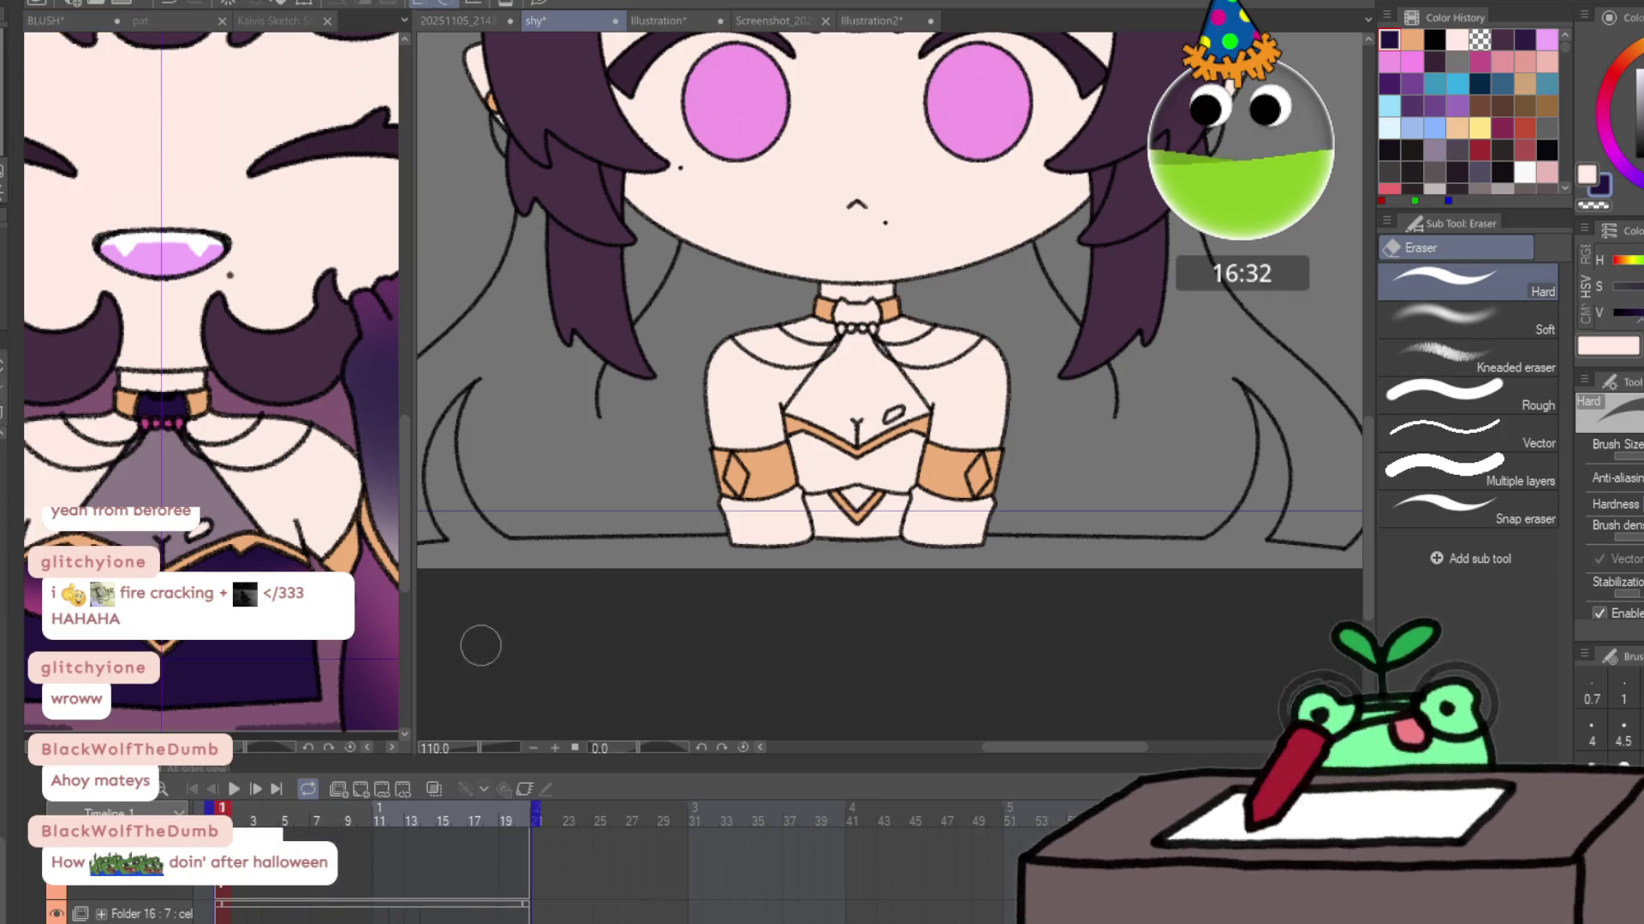
key(g)
mouse_move(796, 463)
mouse_down()
mouse_move(702, 548)
mouse_move(801, 479)
mouse_move(788, 565)
mouse_move(940, 477)
mouse_move(924, 569)
mouse_move(1001, 462)
mouse_up()
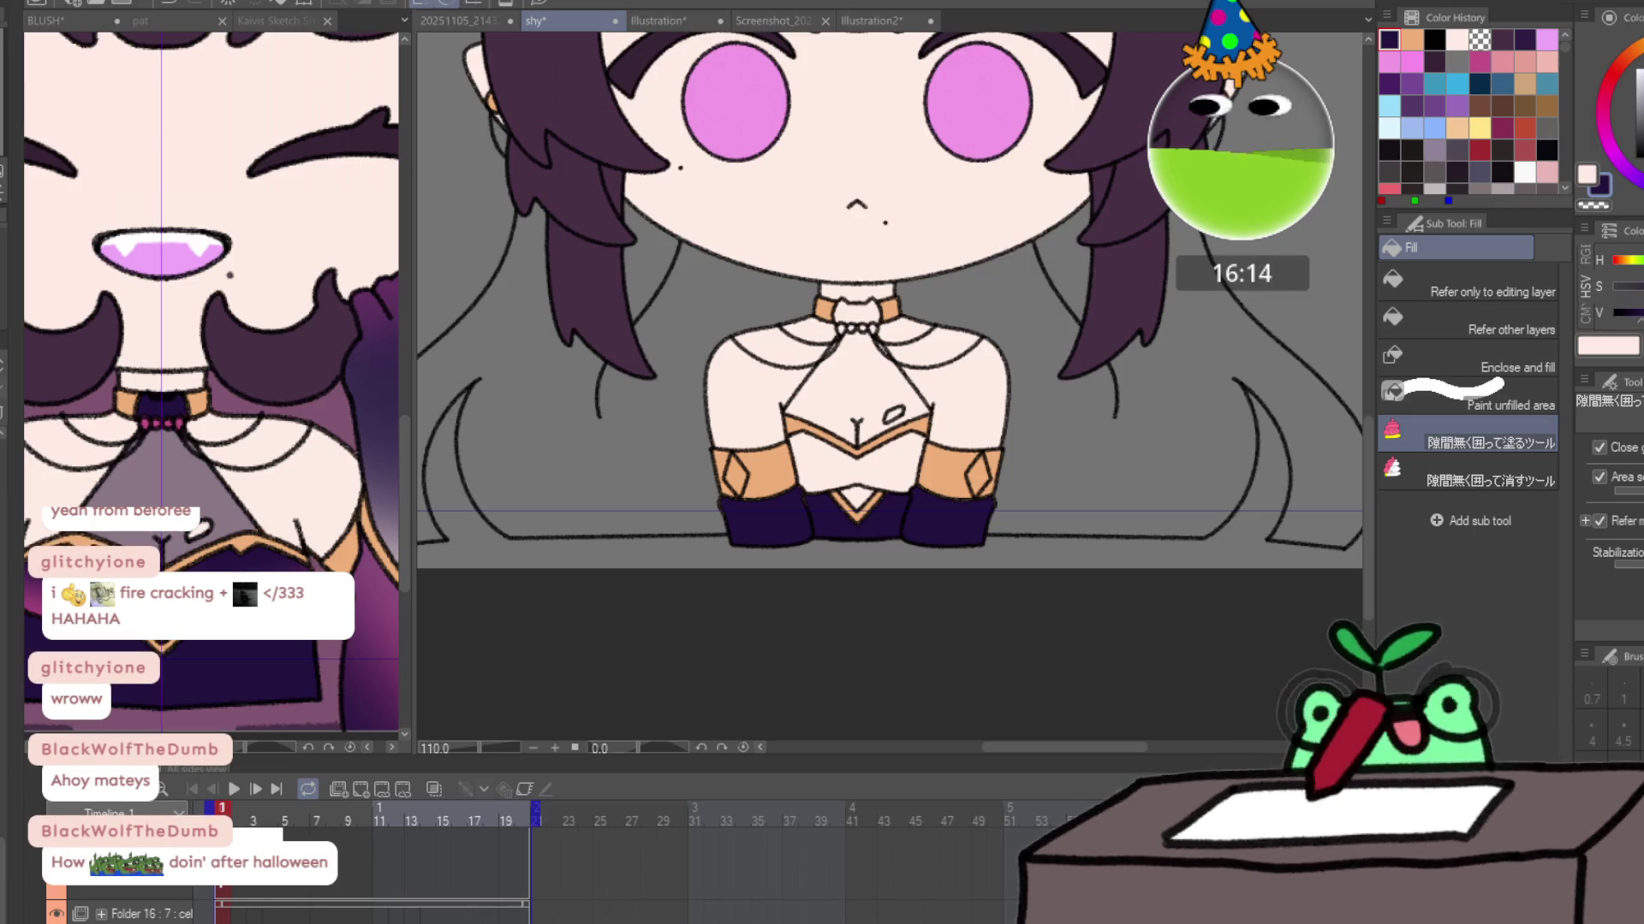
Fill the chest and choker dark purple on frame 1, then the choker, chest and sleeves on frame 2.
mouse_move(818, 498)
mouse_down()
mouse_move(783, 437)
mouse_move(928, 424)
mouse_move(822, 500)
mouse_up()
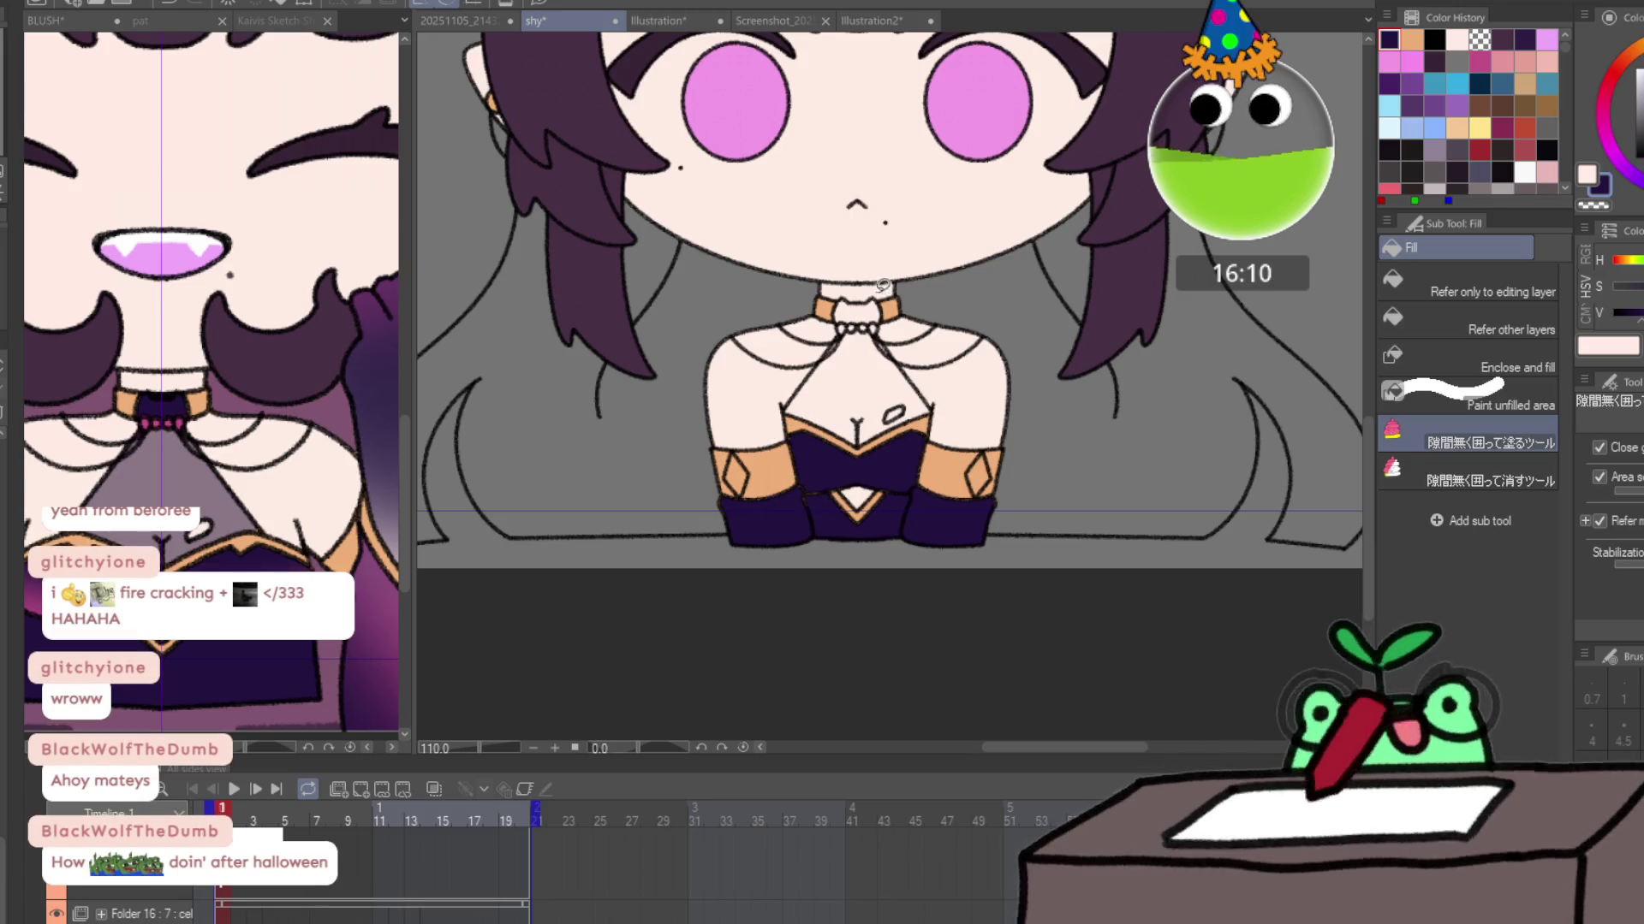
drag(829, 301, 890, 330)
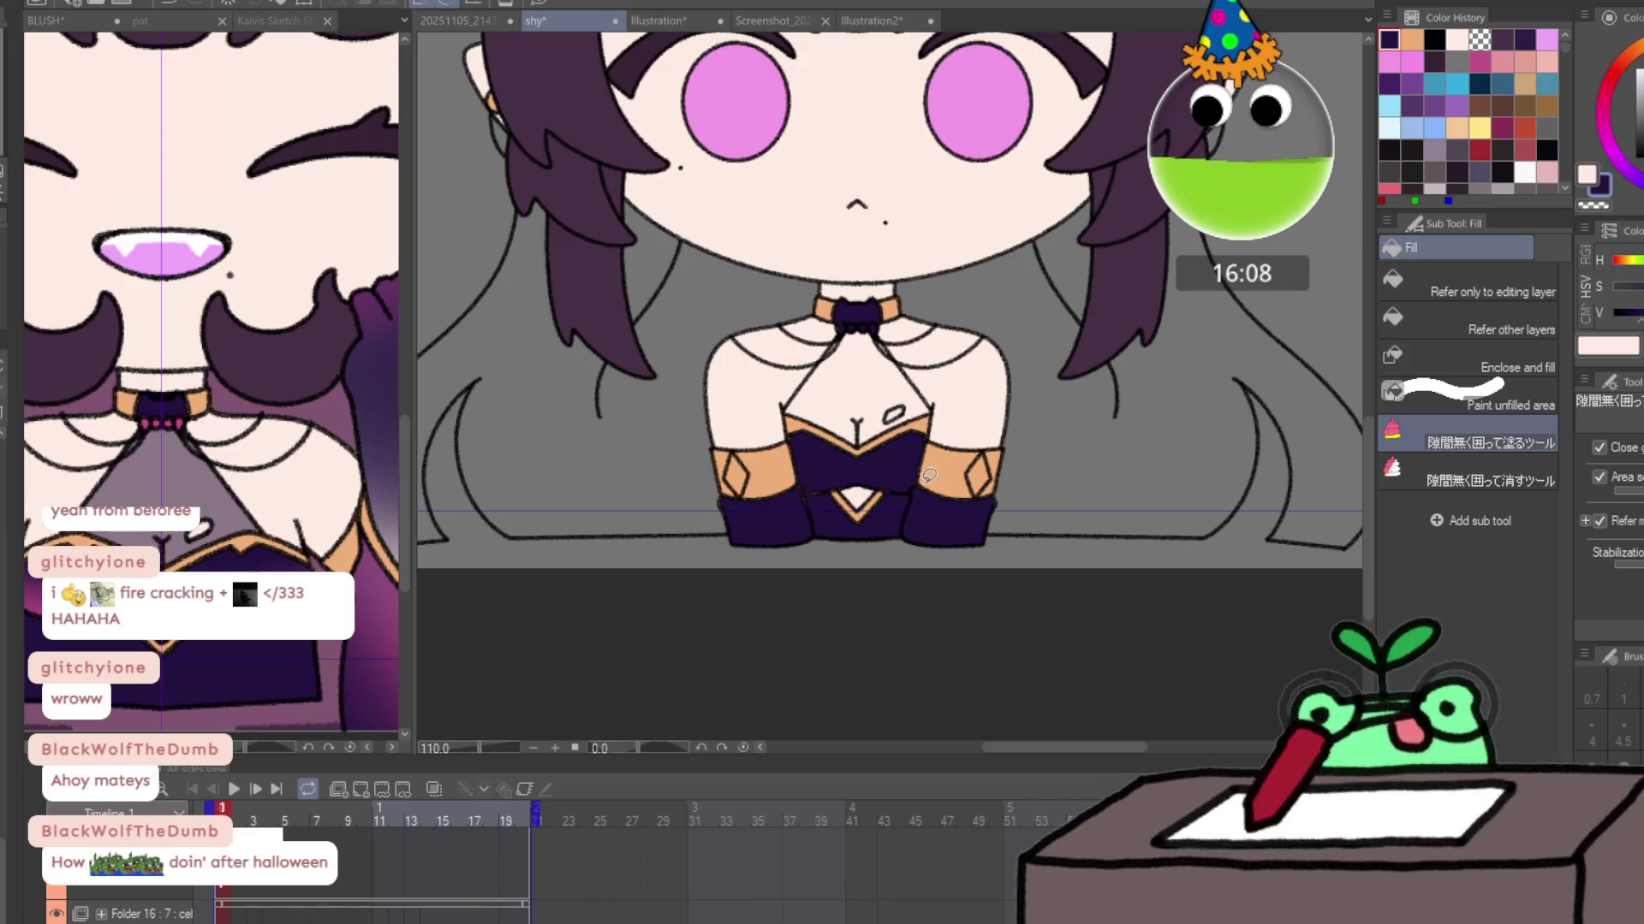
key(Right)
mouse_move(856, 323)
mouse_down()
mouse_move(817, 313)
mouse_move(894, 317)
mouse_move(856, 332)
mouse_up()
mouse_move(765, 408)
mouse_down()
mouse_move(800, 576)
mouse_move(1023, 467)
mouse_move(954, 462)
mouse_up()
drag(858, 486, 887, 484)
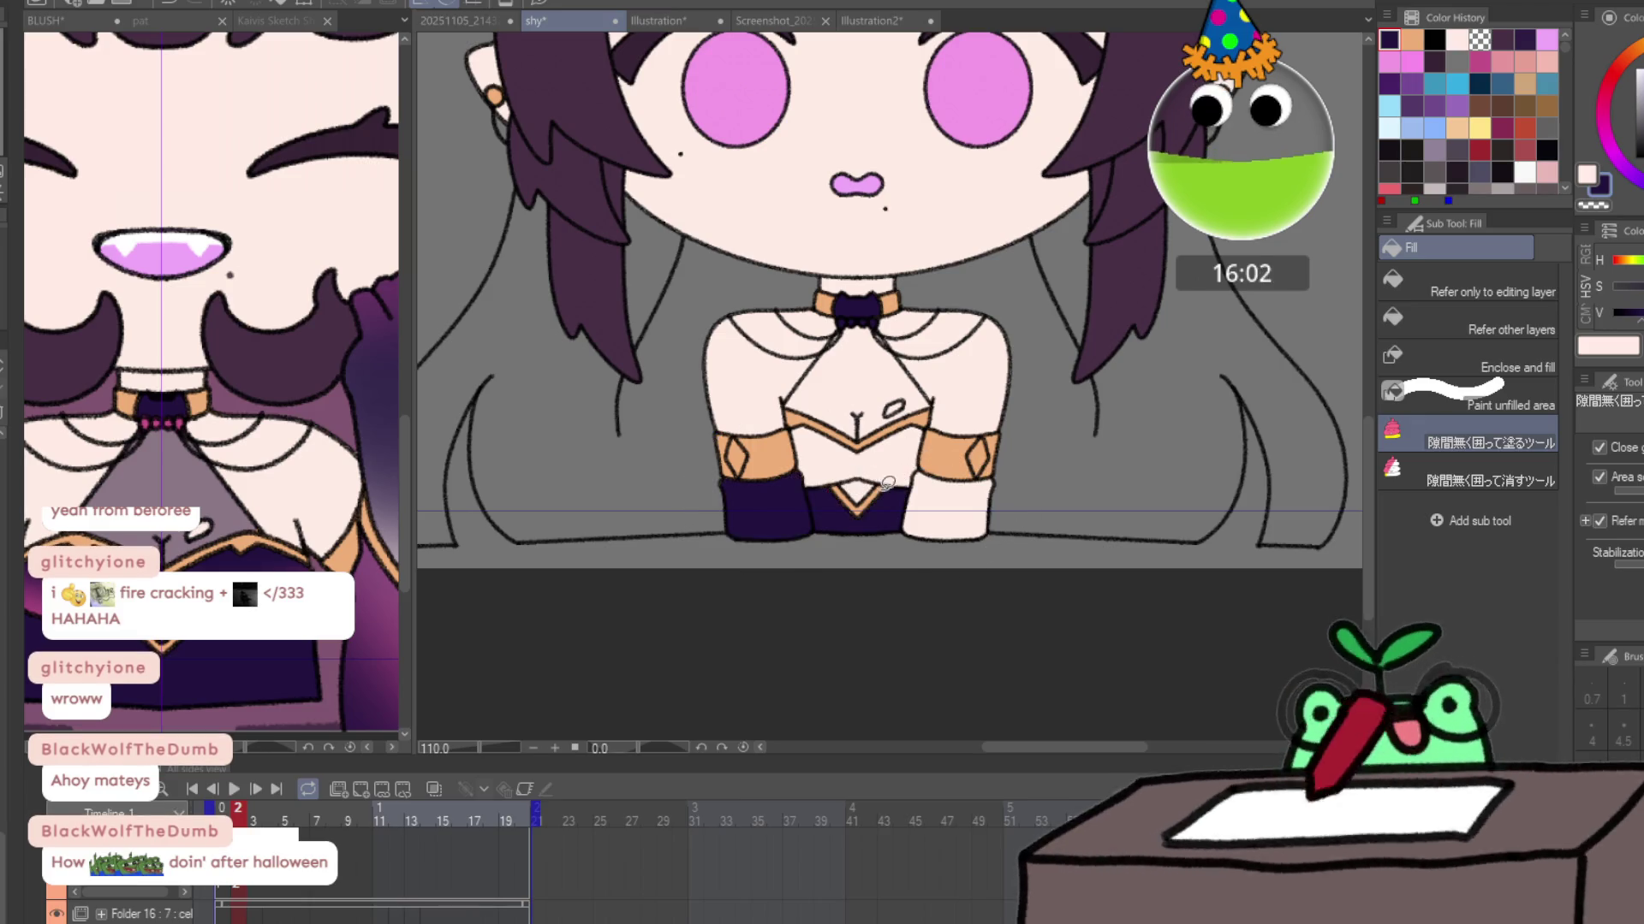
mouse_move(774, 473)
mouse_down()
mouse_move(959, 418)
mouse_move(1019, 556)
mouse_up()
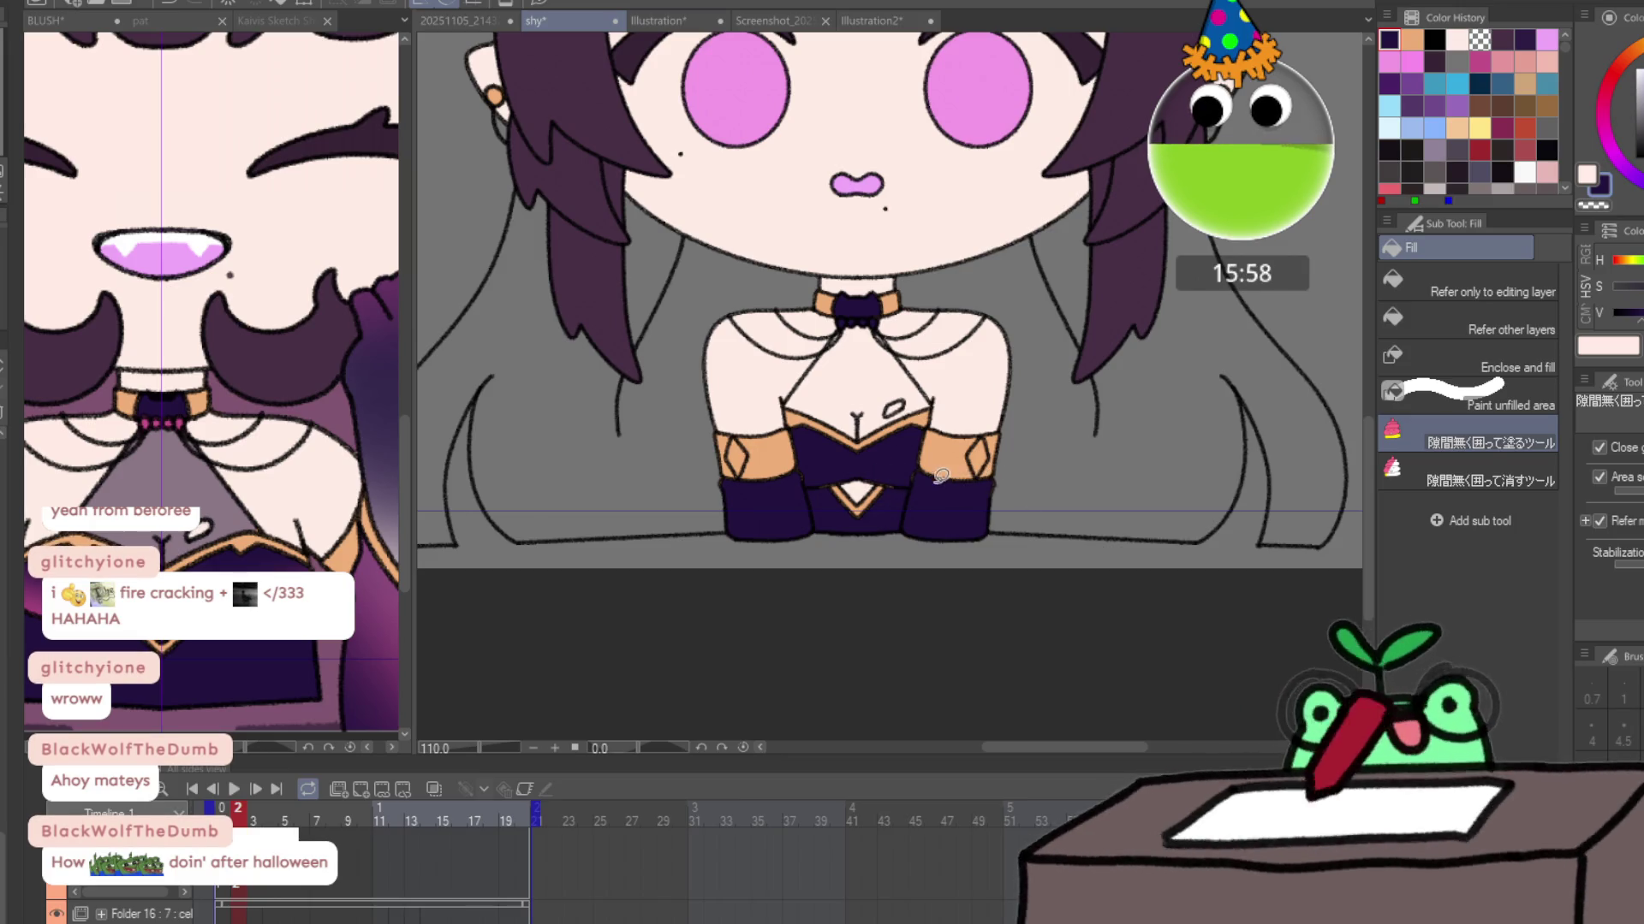
On frame 3, fill the chest, both forearm bands and the pearl choker dark purple.
key(Right)
mouse_move(973, 448)
mouse_down()
mouse_move(865, 385)
mouse_move(813, 488)
mouse_move(822, 562)
mouse_move(842, 532)
mouse_up()
drag(692, 520, 684, 511)
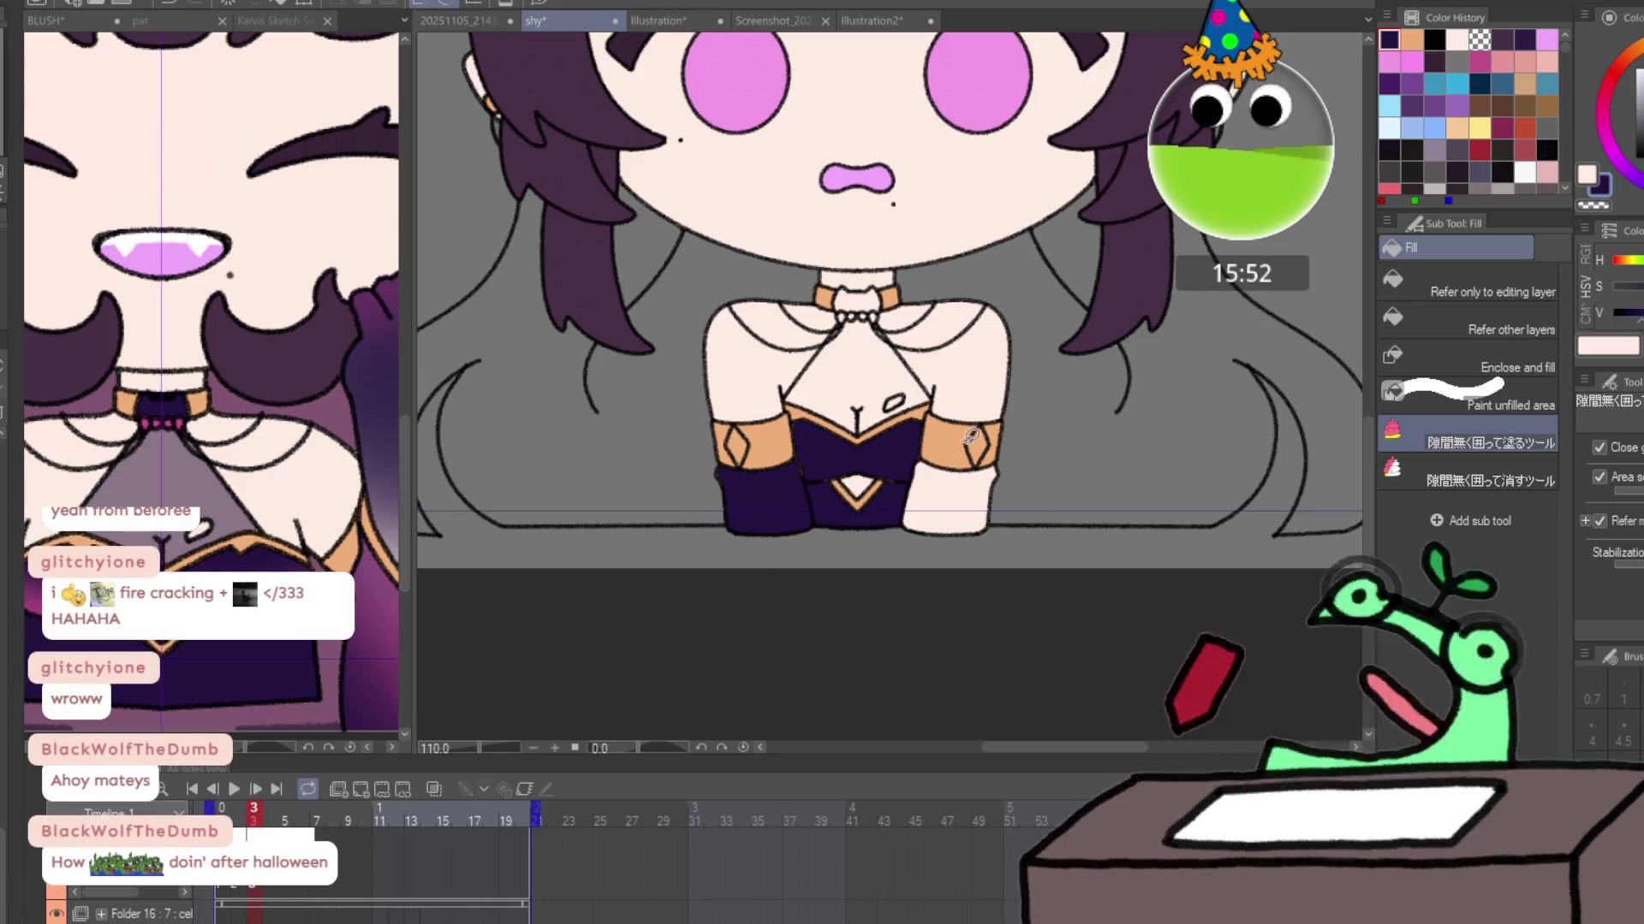
mouse_move(882, 432)
mouse_down()
mouse_move(1090, 436)
mouse_move(890, 428)
mouse_up()
mouse_move(882, 291)
mouse_down()
mouse_move(818, 295)
mouse_move(882, 319)
mouse_up()
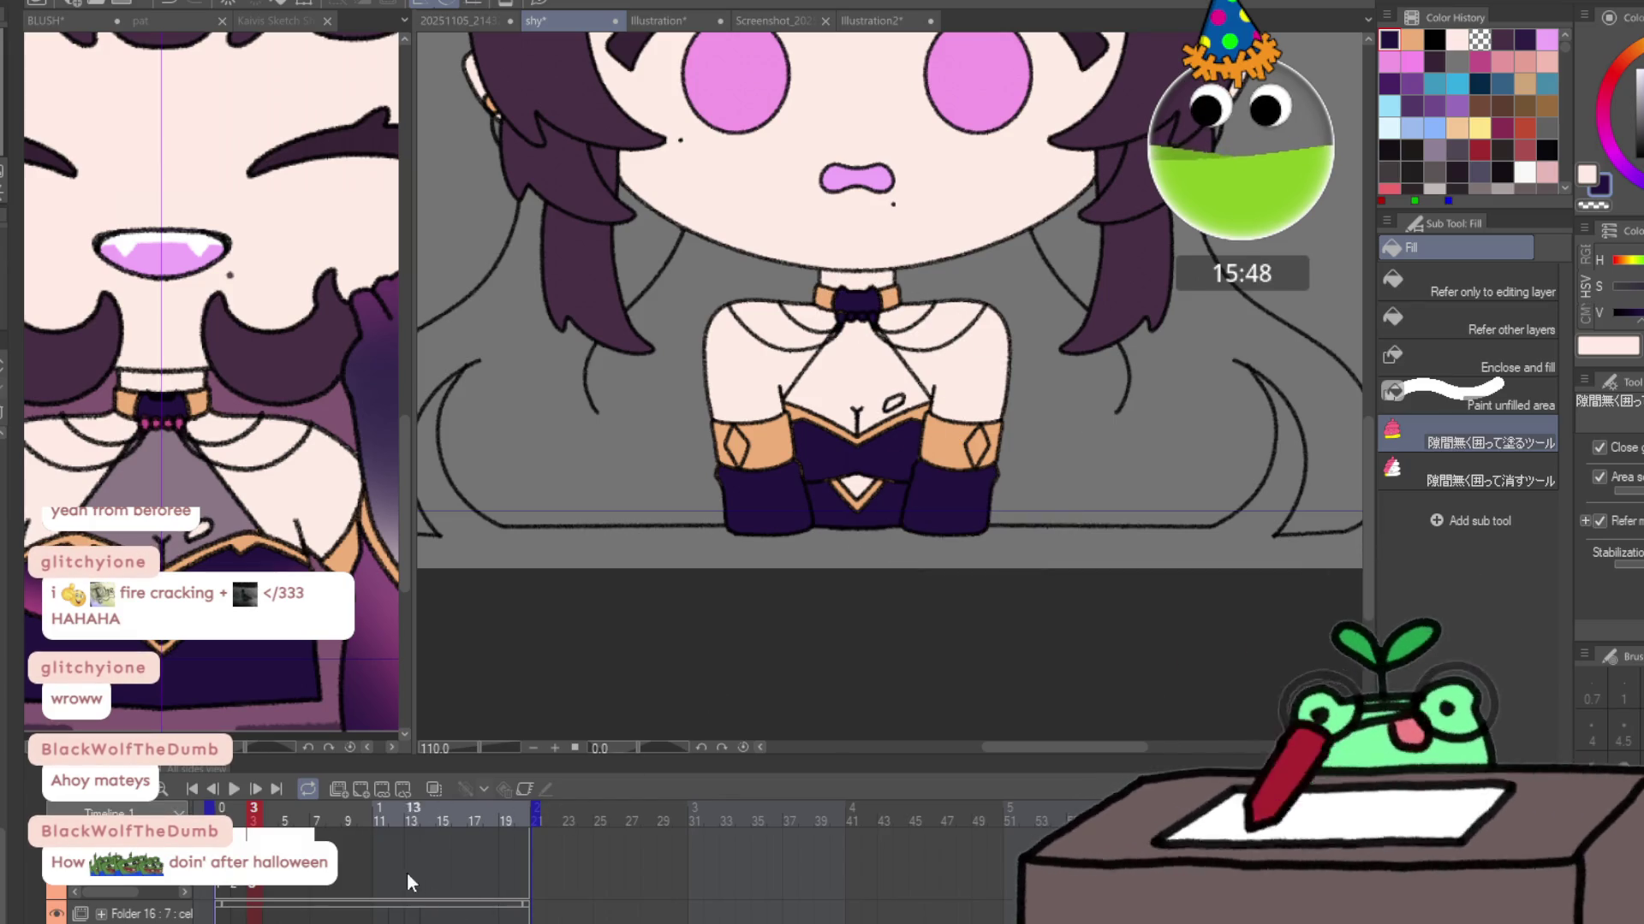
On frame 4, fill the choker, left forearm band and area between the forearms dark purple.
key(Right)
drag(824, 306, 891, 317)
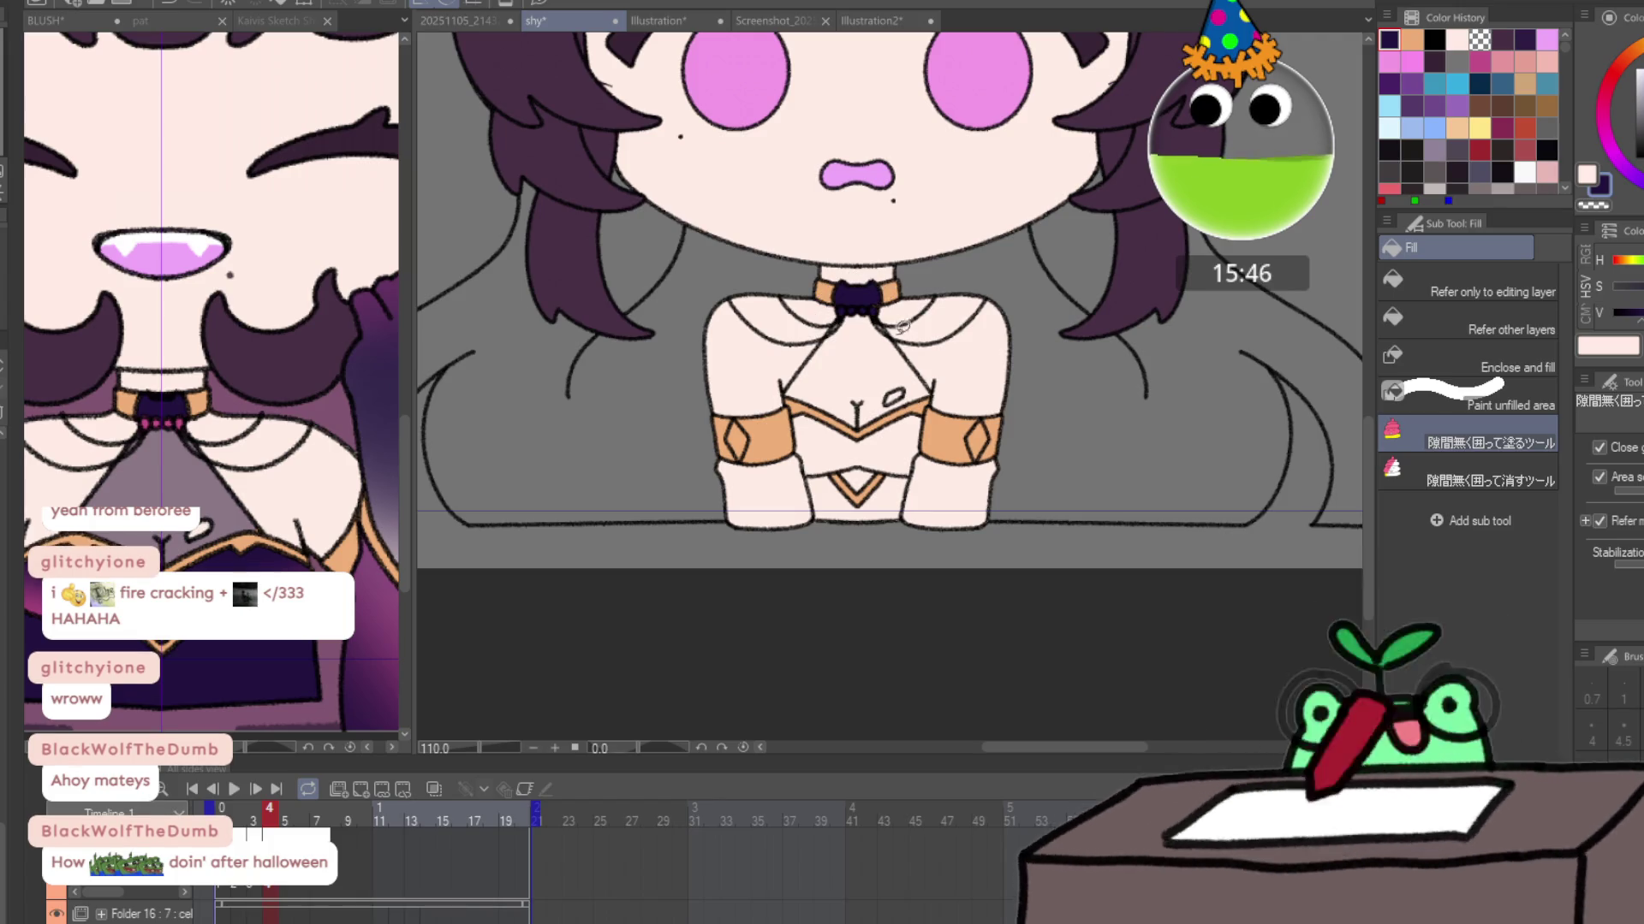
mouse_move(804, 428)
mouse_down()
mouse_move(676, 522)
mouse_move(822, 462)
mouse_move(809, 479)
mouse_up()
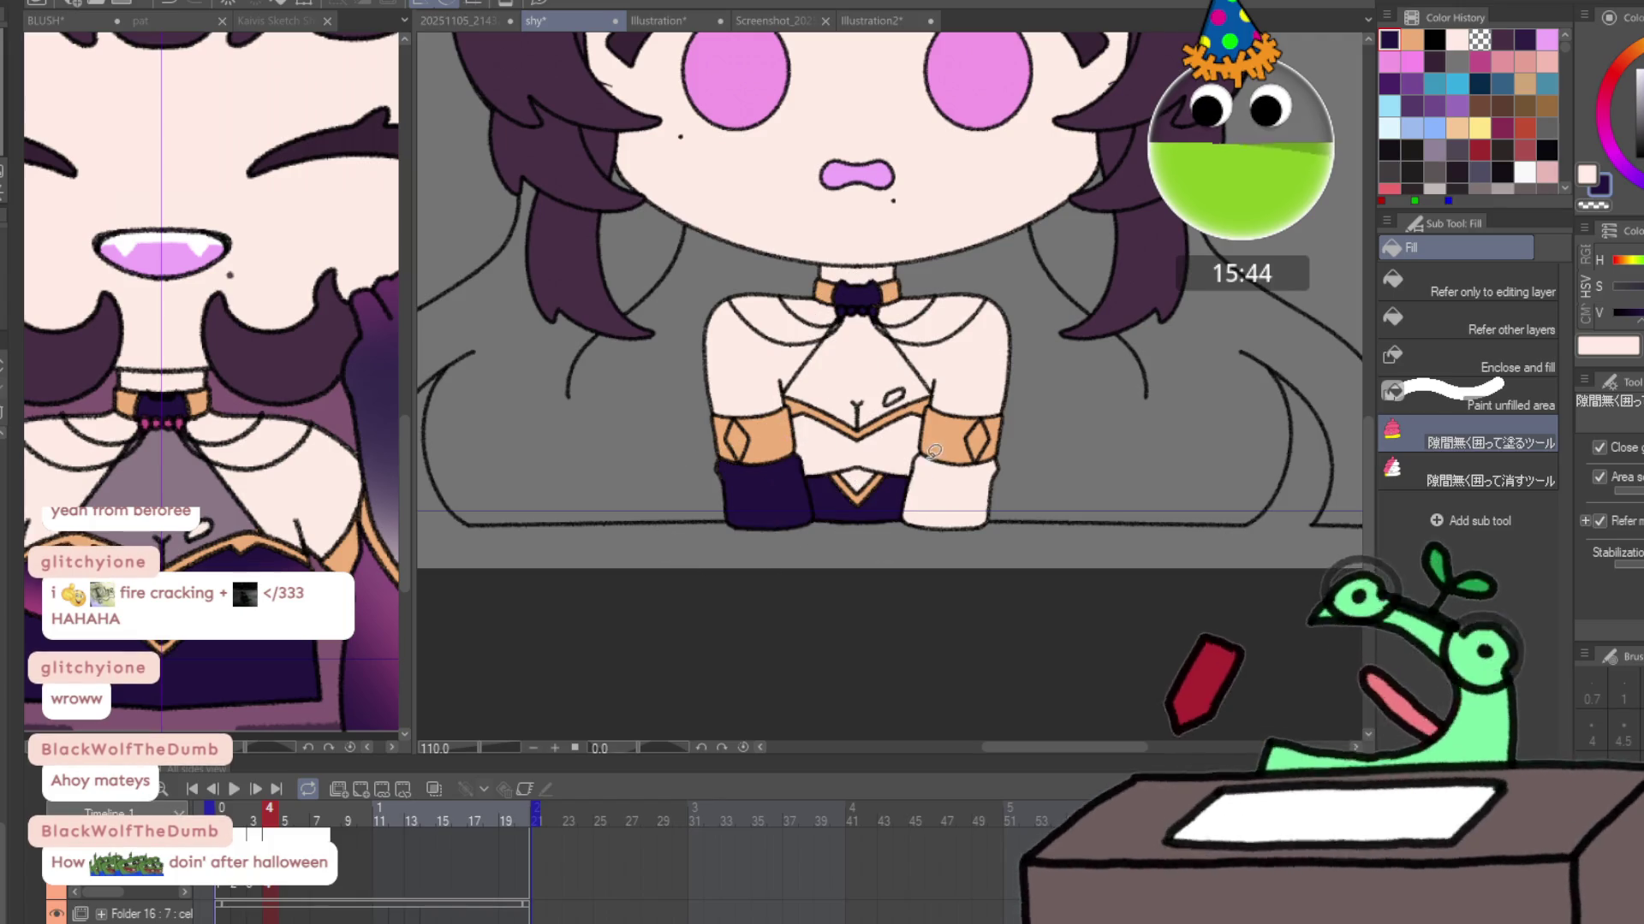
mouse_move(998, 548)
mouse_down()
mouse_move(951, 428)
mouse_move(963, 419)
mouse_move(890, 497)
mouse_move(908, 518)
mouse_move(847, 484)
mouse_move(826, 395)
mouse_up()
drag(957, 441, 934, 479)
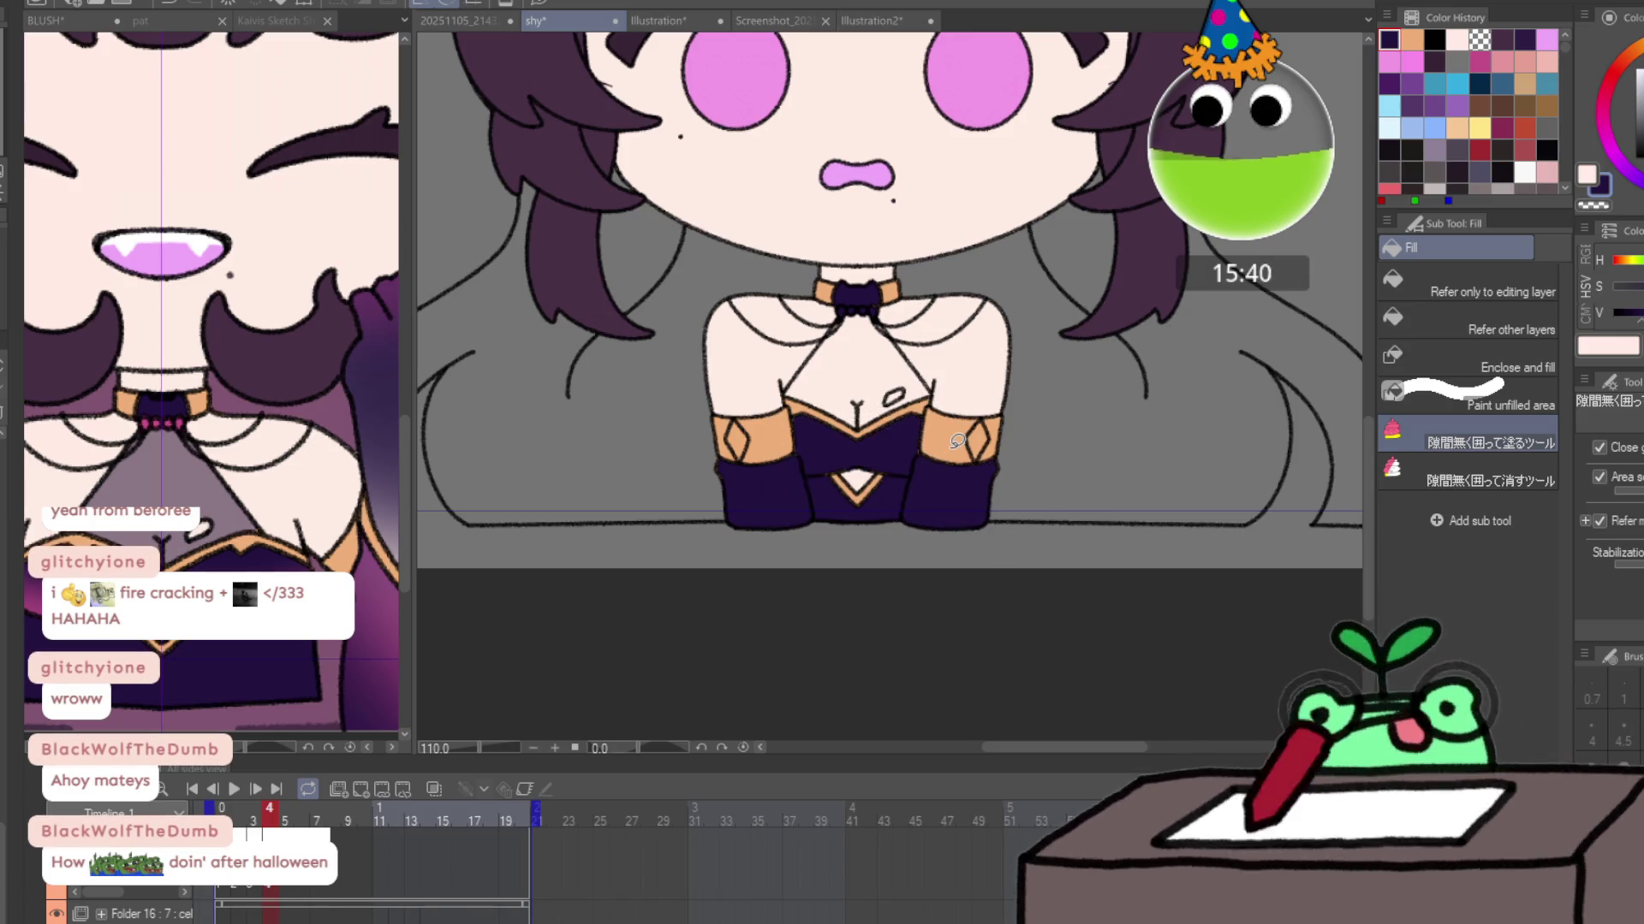
click(319, 818)
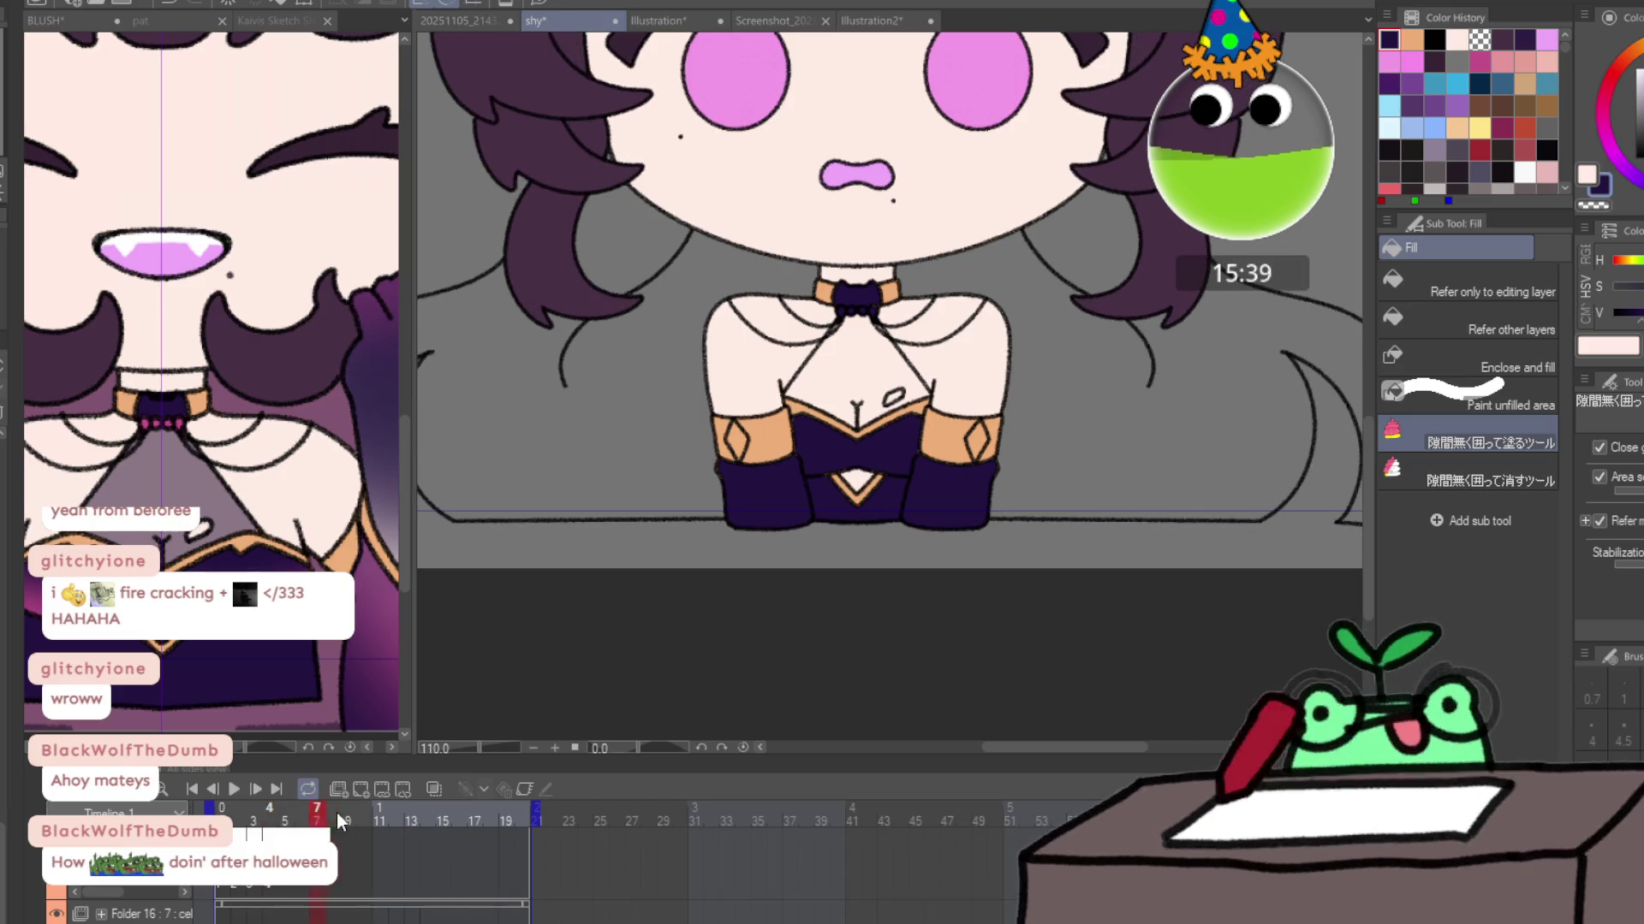
On frame 12, lasso-fill the left back hair dark purple.
click(399, 856)
click(436, 785)
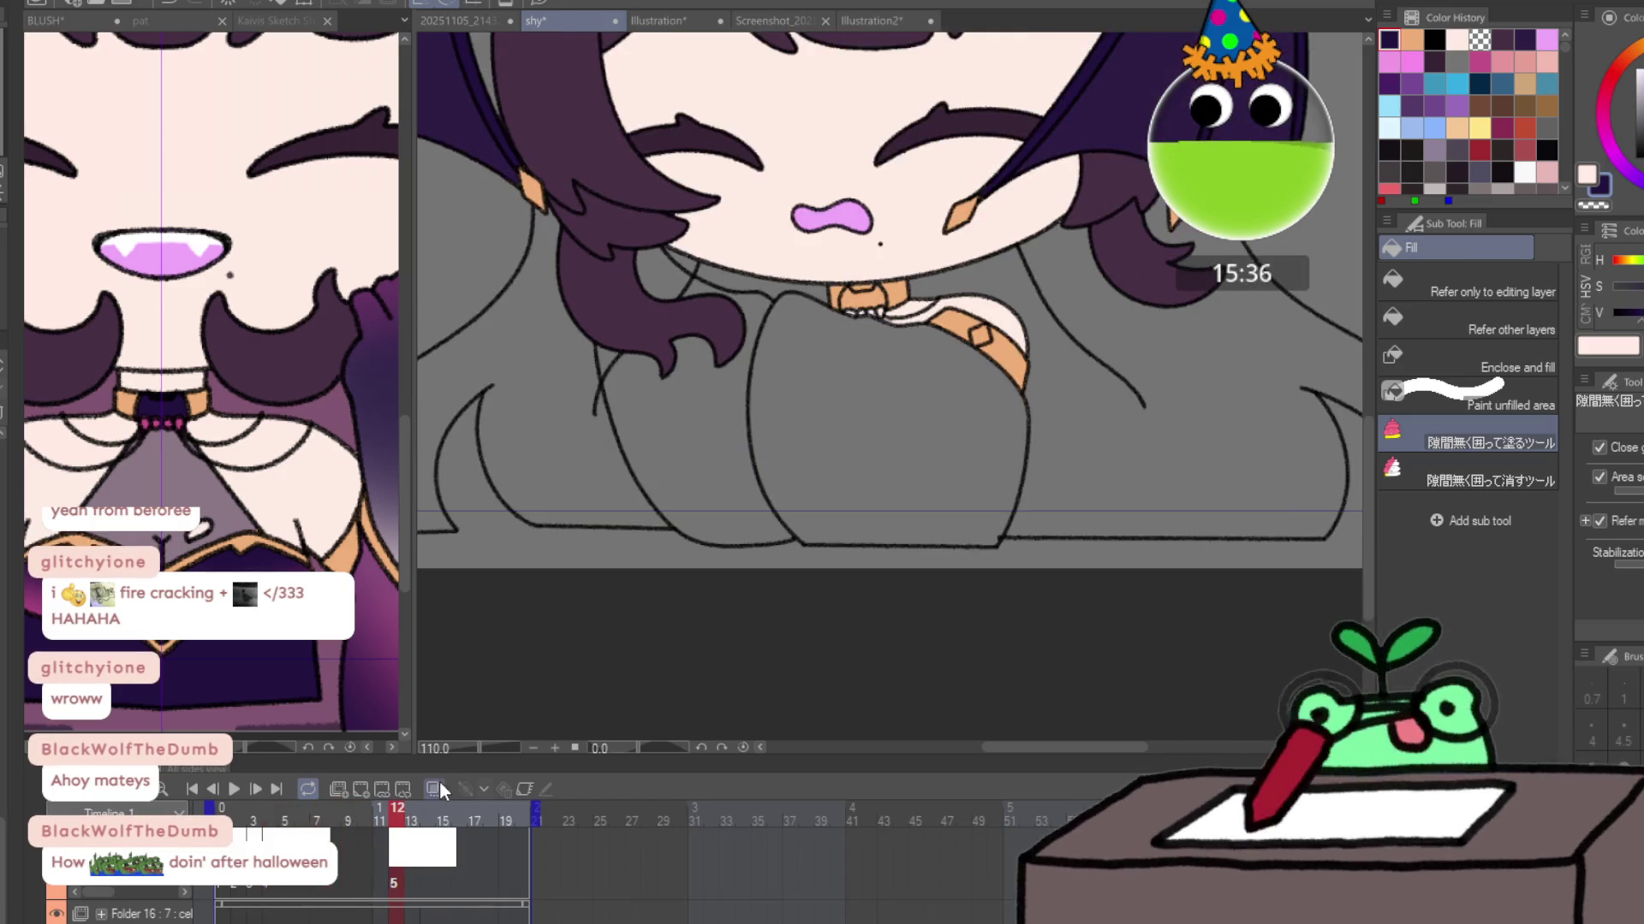
mouse_move(689, 253)
mouse_down()
mouse_move(543, 402)
mouse_move(814, 357)
mouse_up()
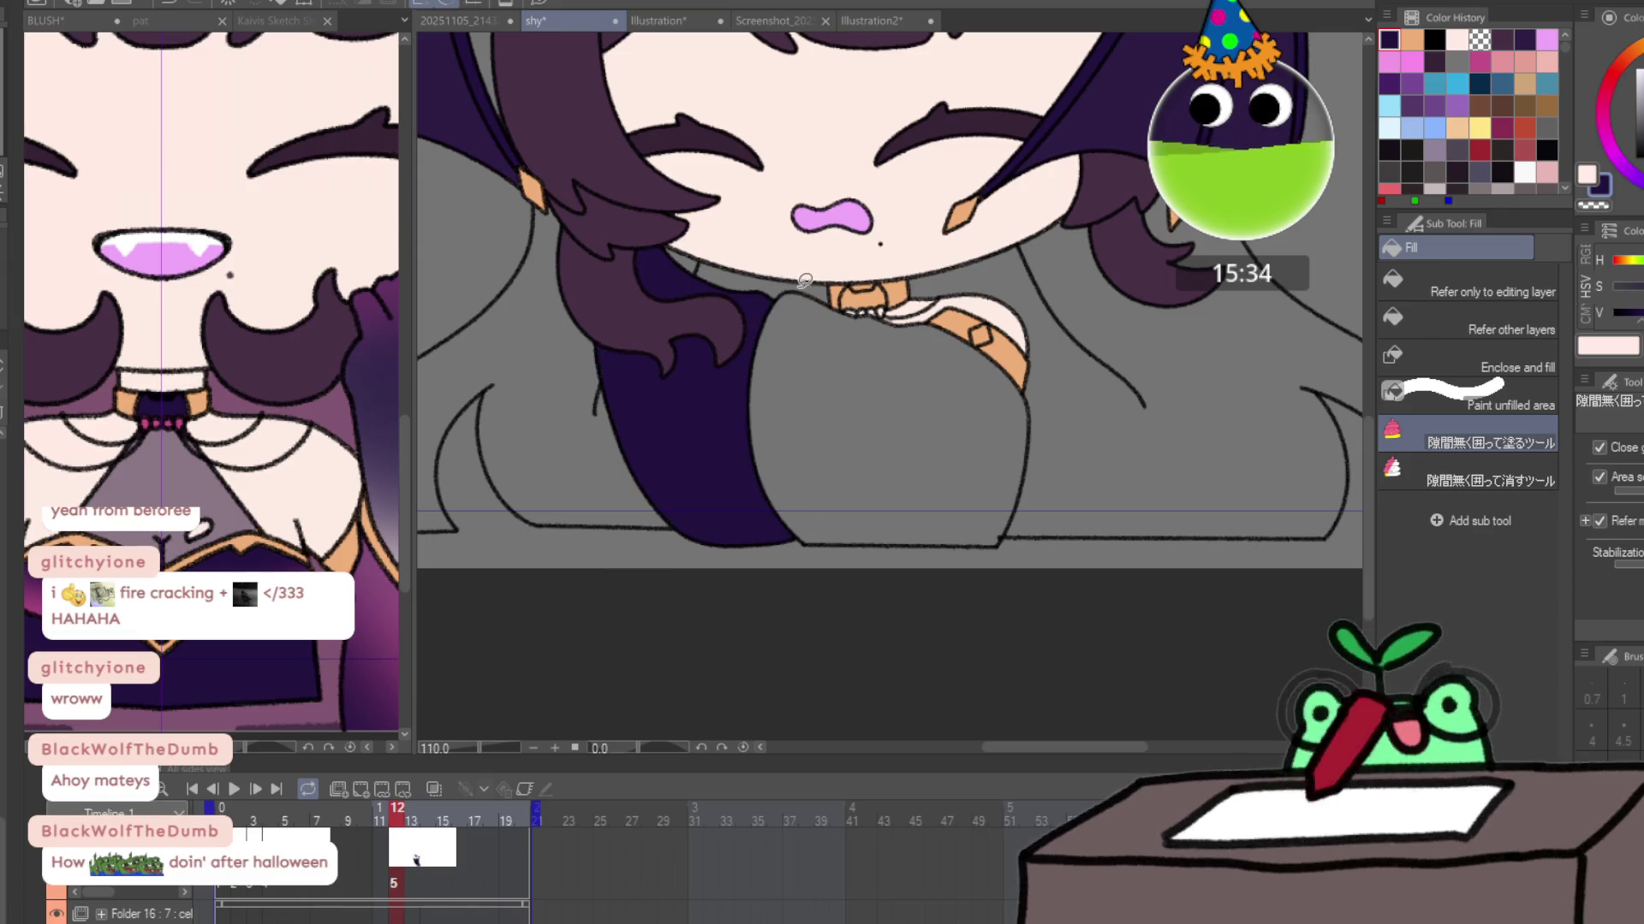
mouse_move(794, 282)
mouse_down()
mouse_move(757, 569)
mouse_move(1073, 435)
mouse_up()
Undo a stray pen mark and fill the gap under the collar dark purple.
mouse_move(984, 327)
mouse_down()
mouse_move(844, 279)
mouse_move(884, 318)
mouse_move(877, 275)
mouse_up()
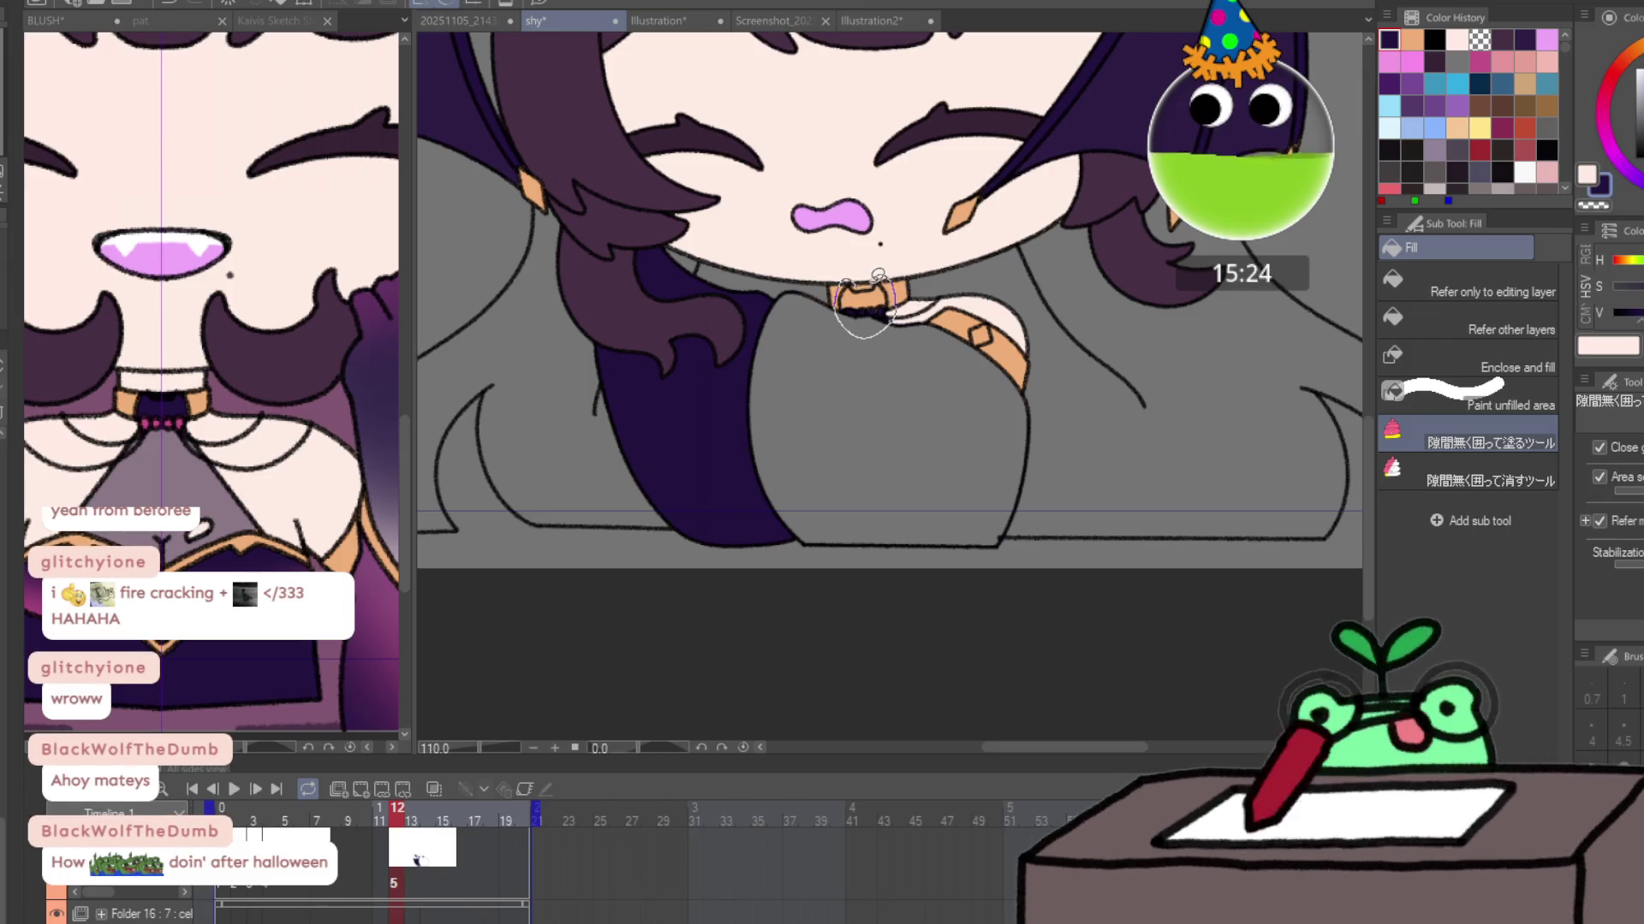
key(p)
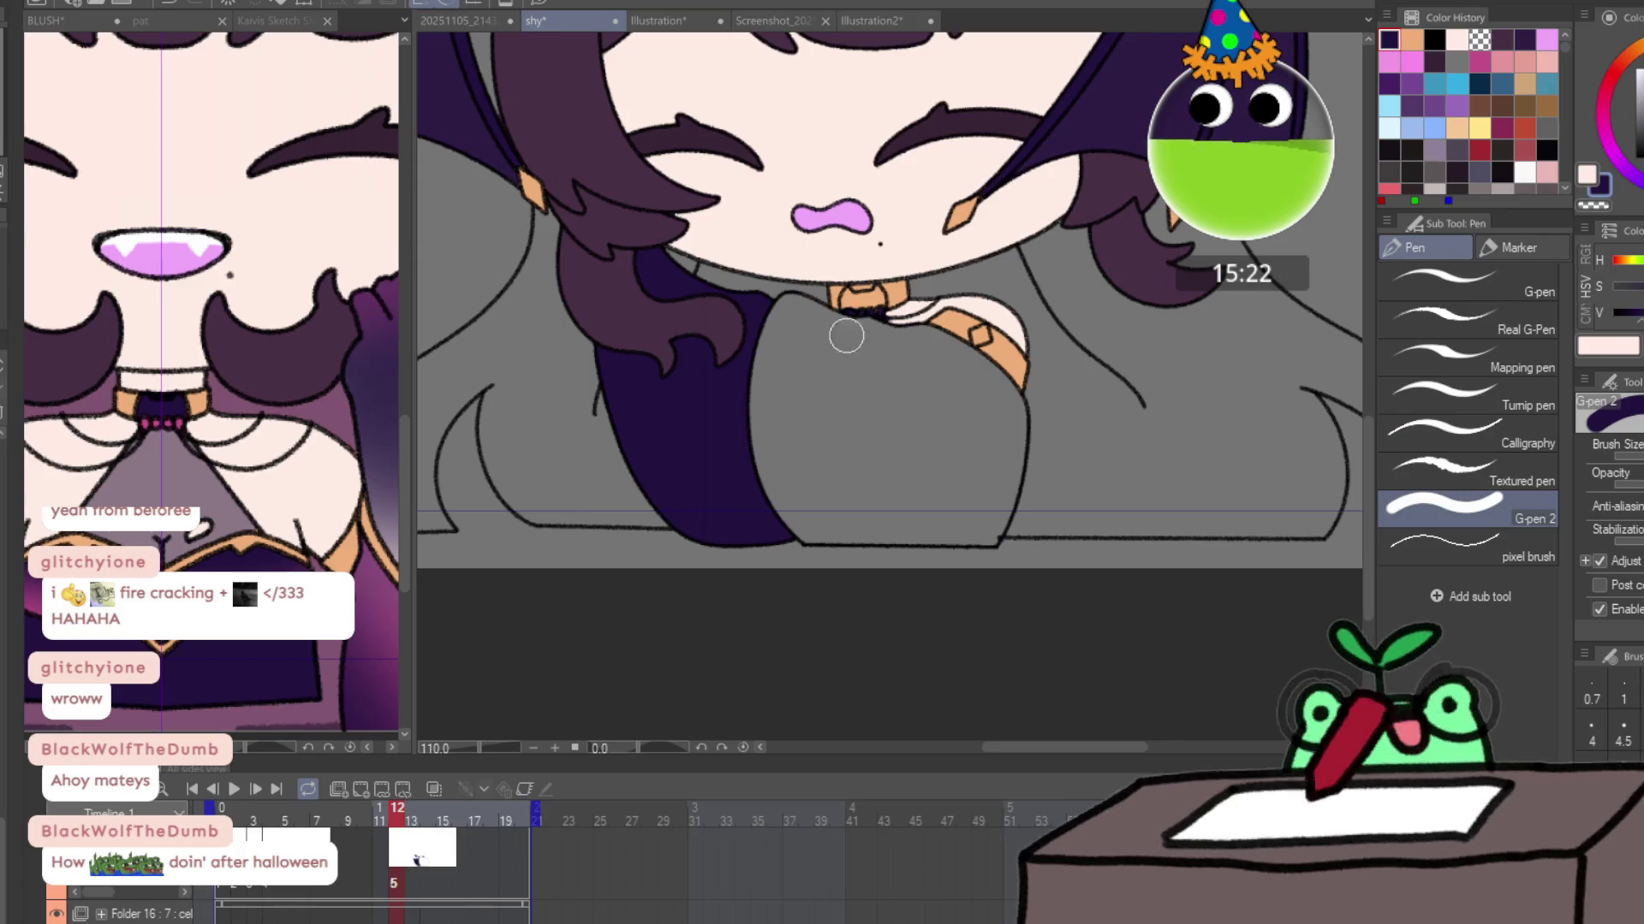
scroll(865, 346, up, 5)
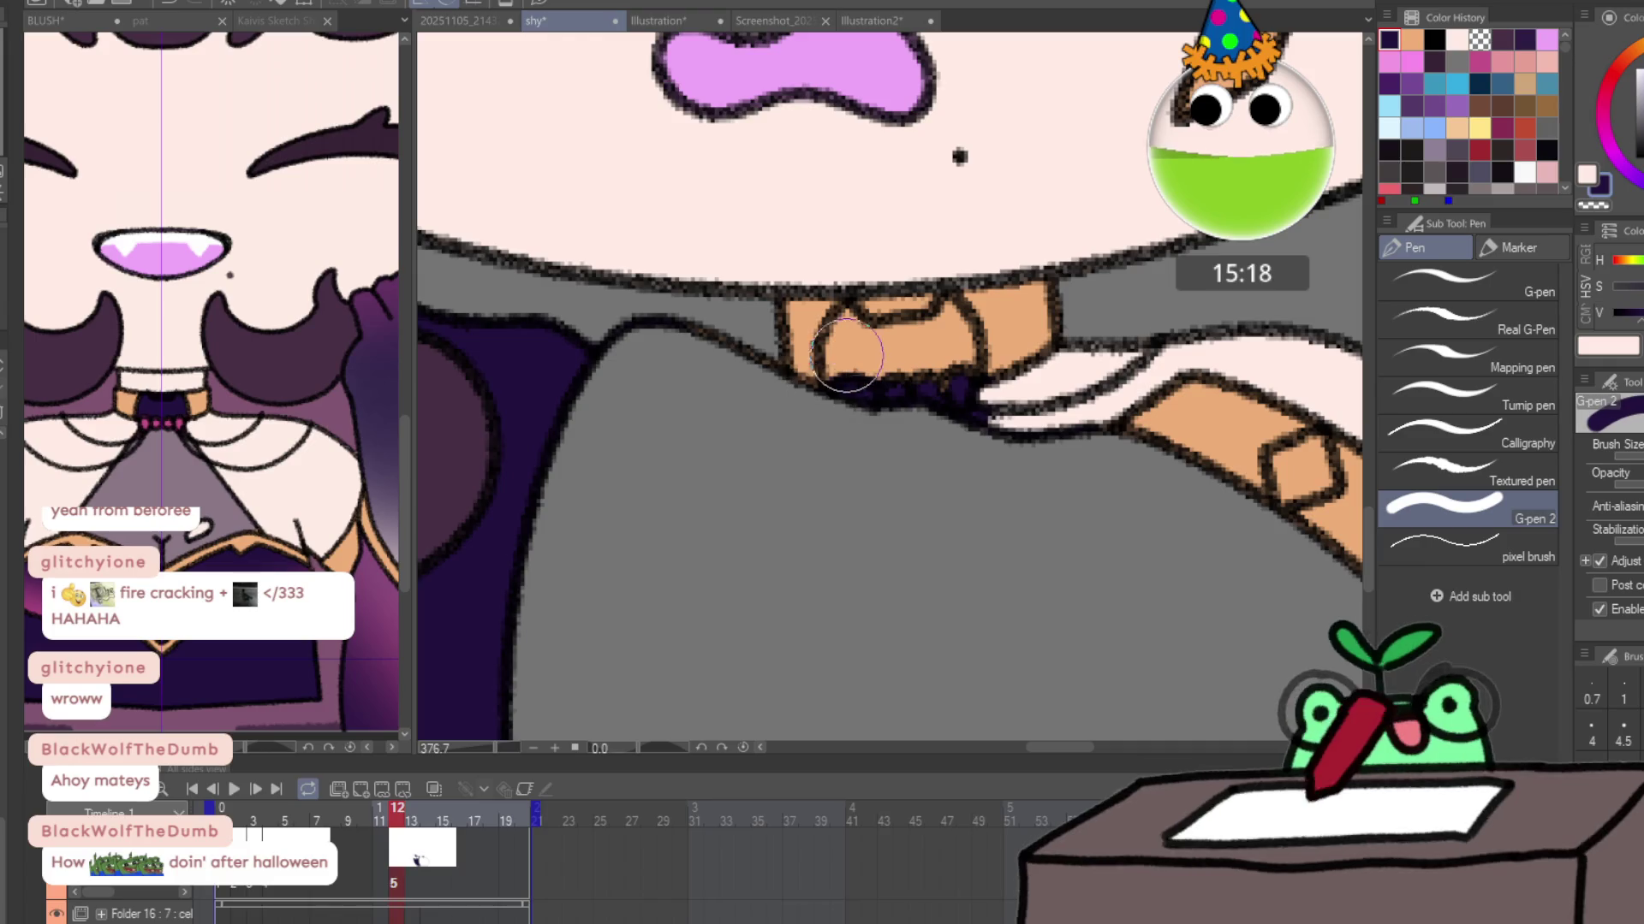
key(ctrl+z)
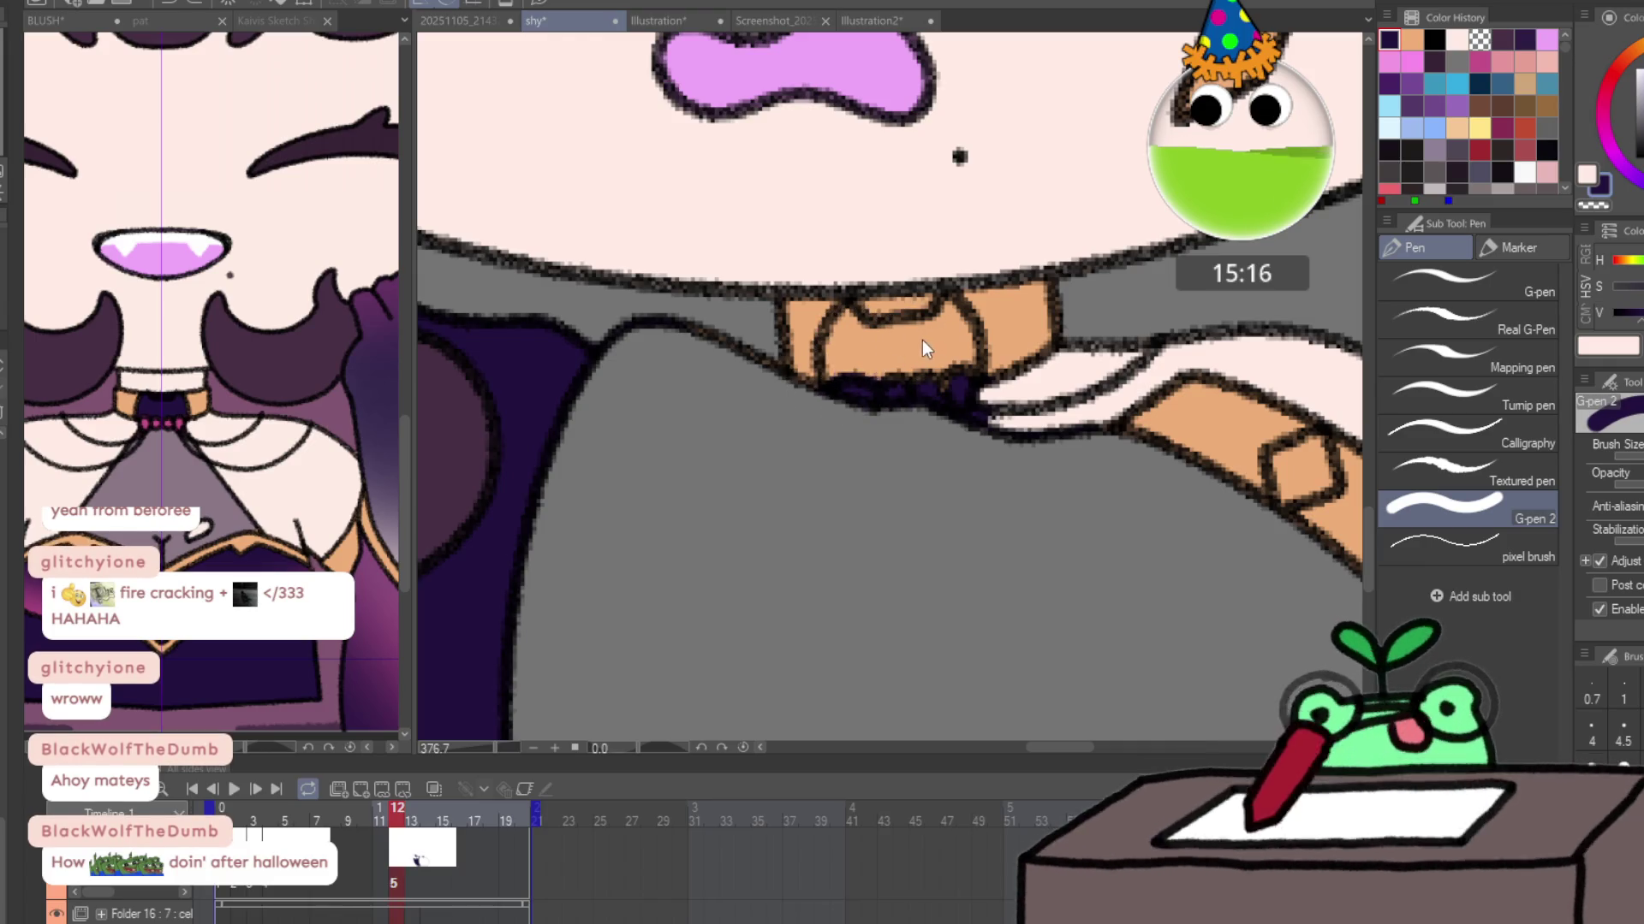
key(g)
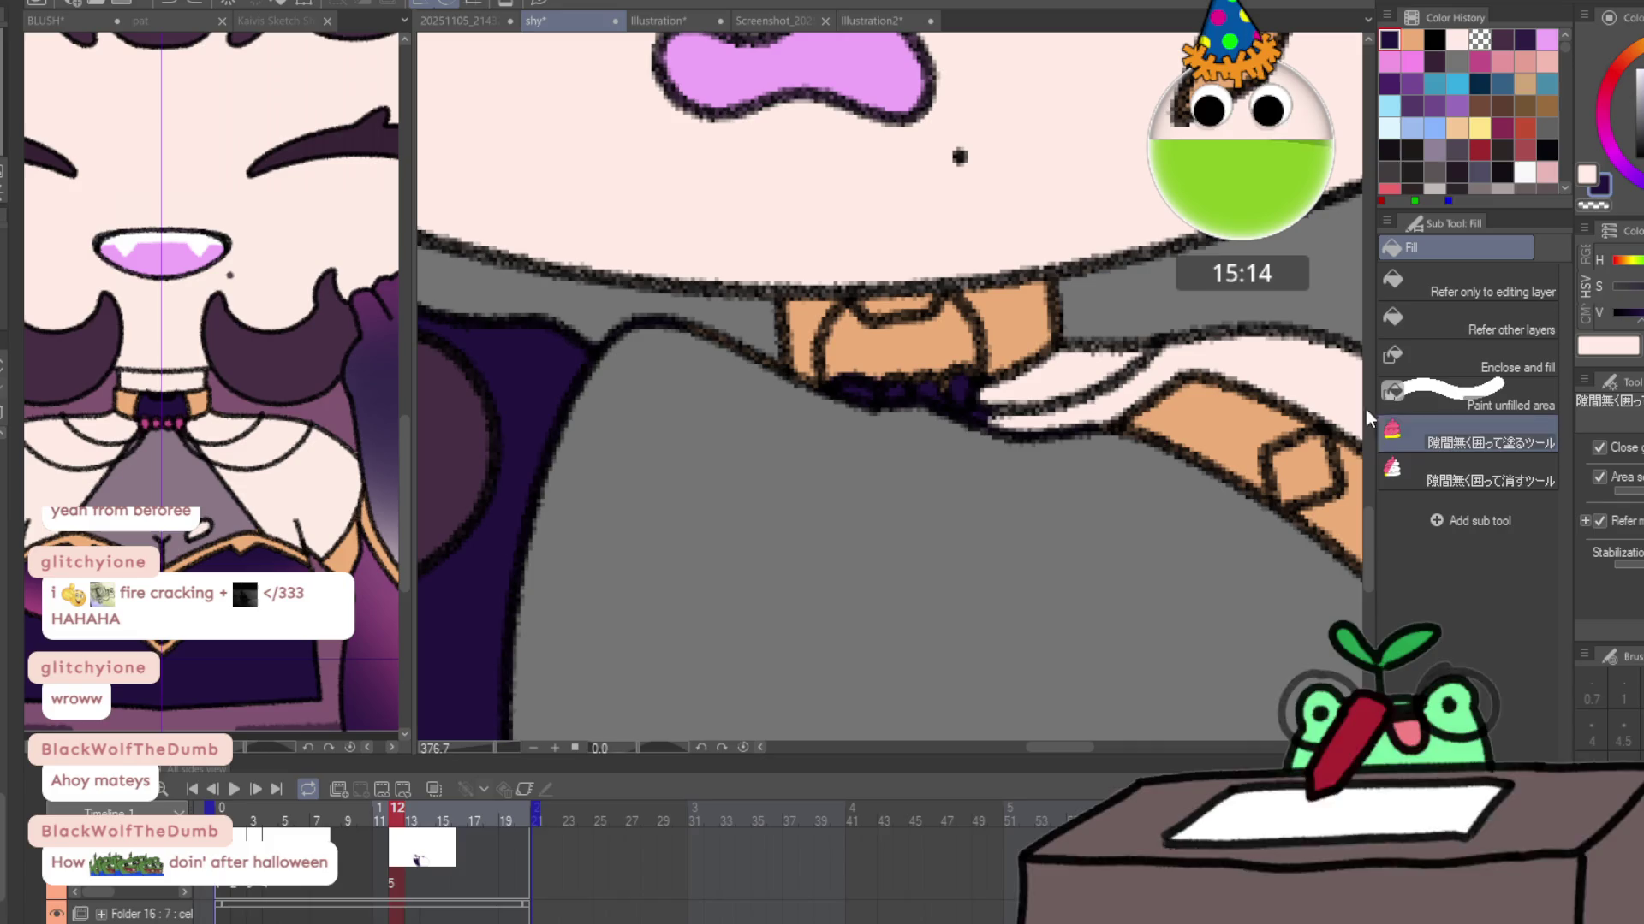
drag(1013, 269, 1010, 272)
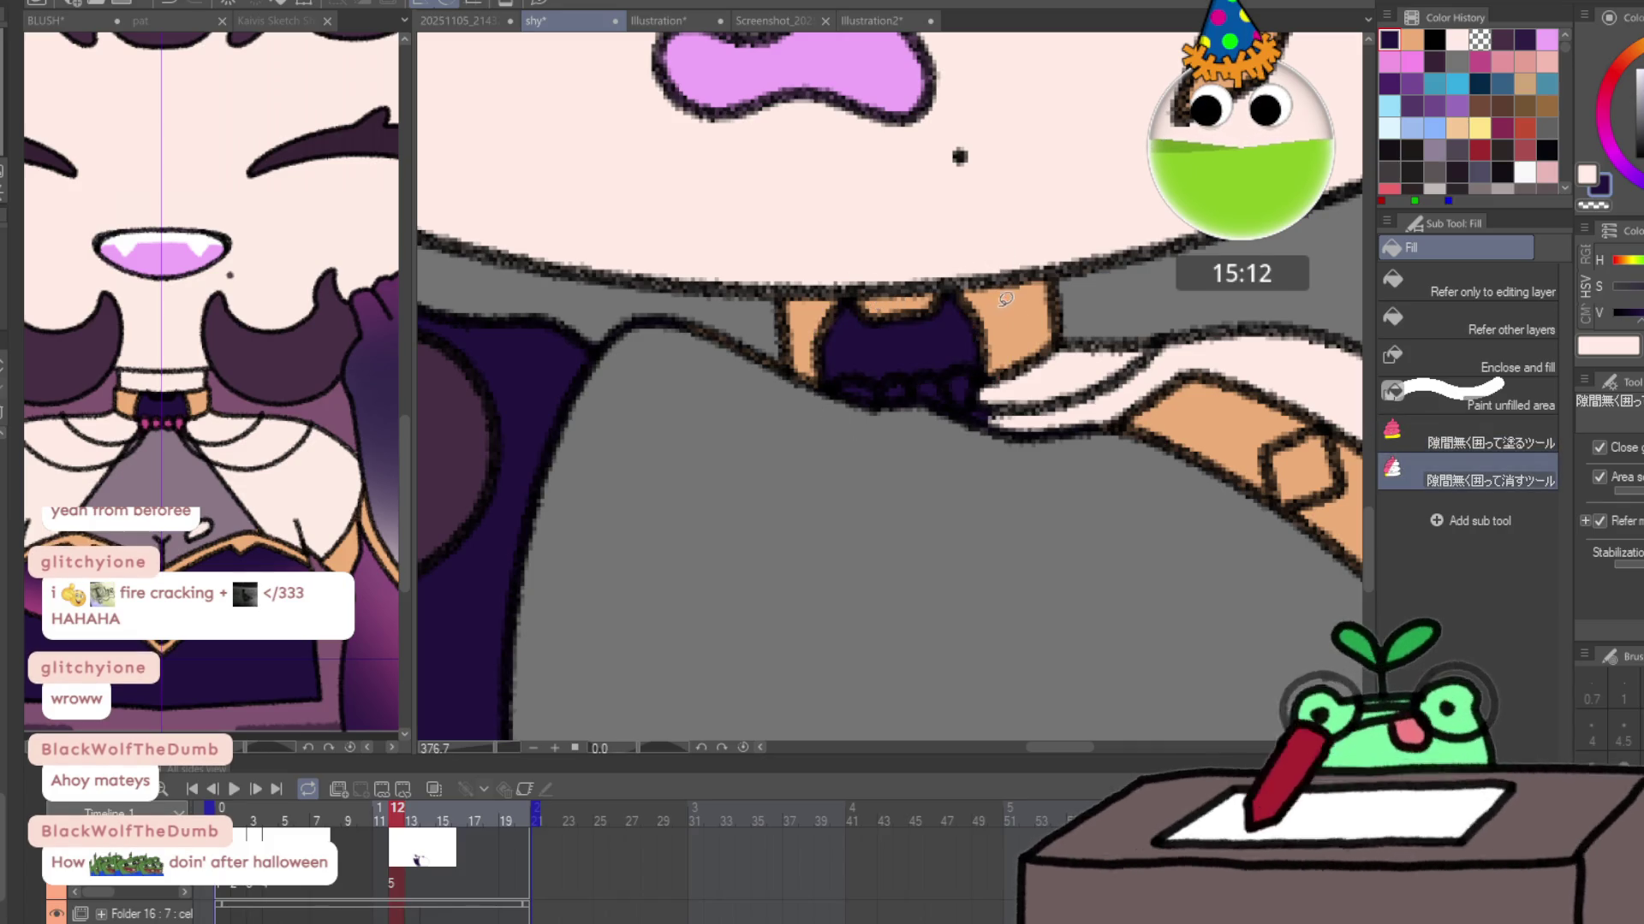
Fill the grey sleeve and the small shoulder patch dark purple.
scroll(976, 367, down, 5)
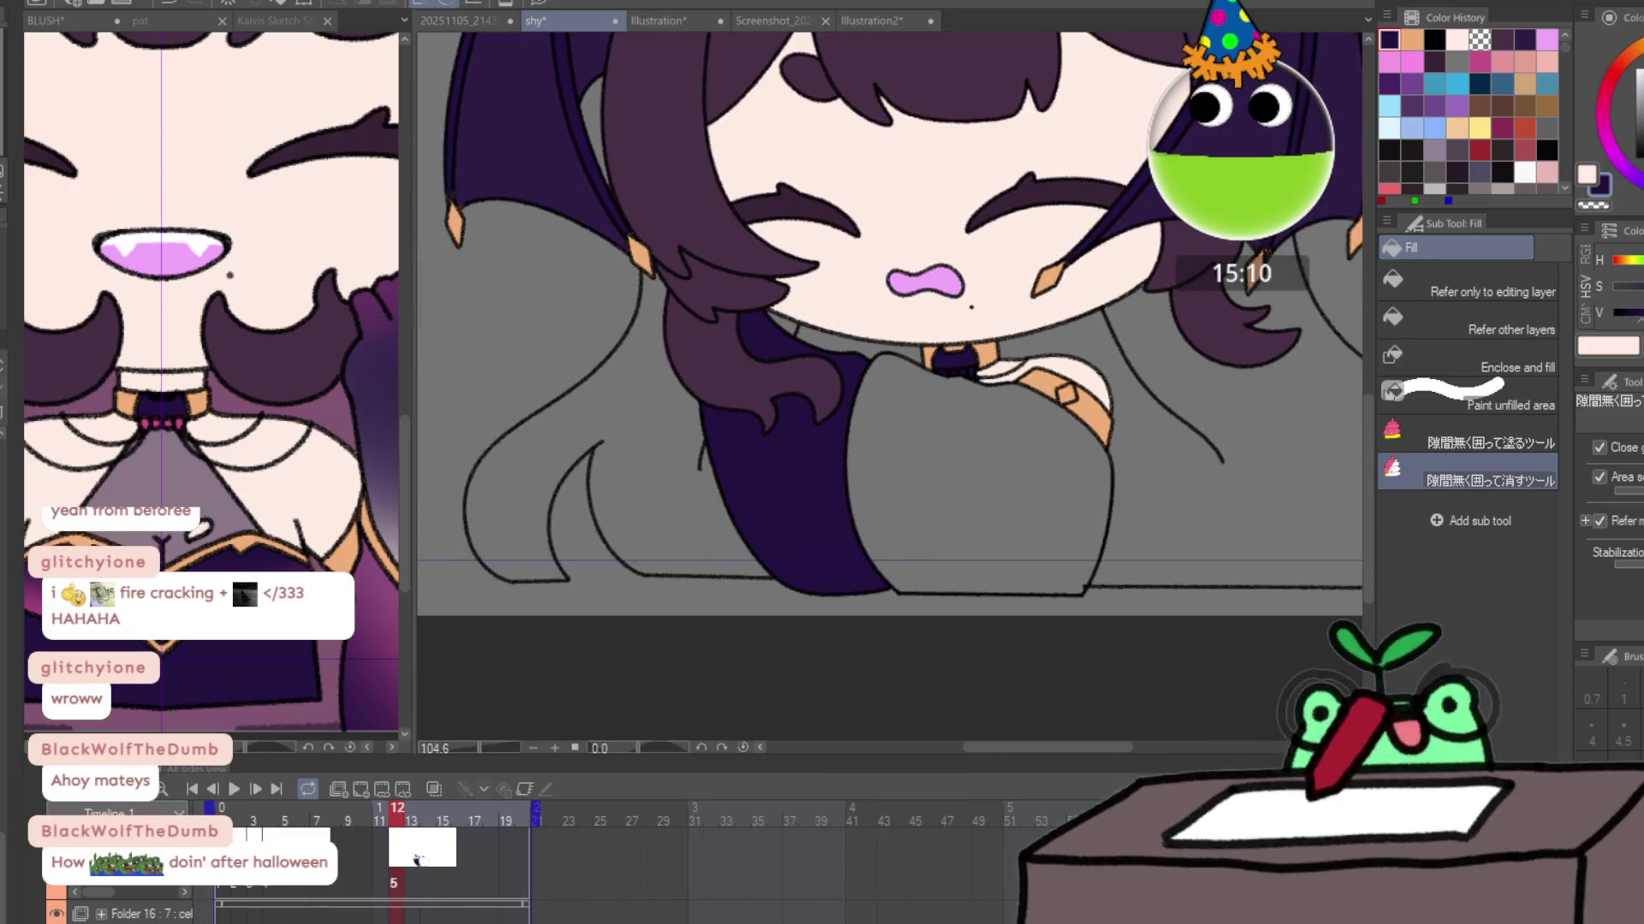
click(1472, 436)
mouse_move(924, 346)
mouse_down()
mouse_move(1056, 665)
mouse_move(1092, 409)
mouse_move(1010, 360)
mouse_move(1010, 341)
mouse_move(1053, 379)
mouse_up()
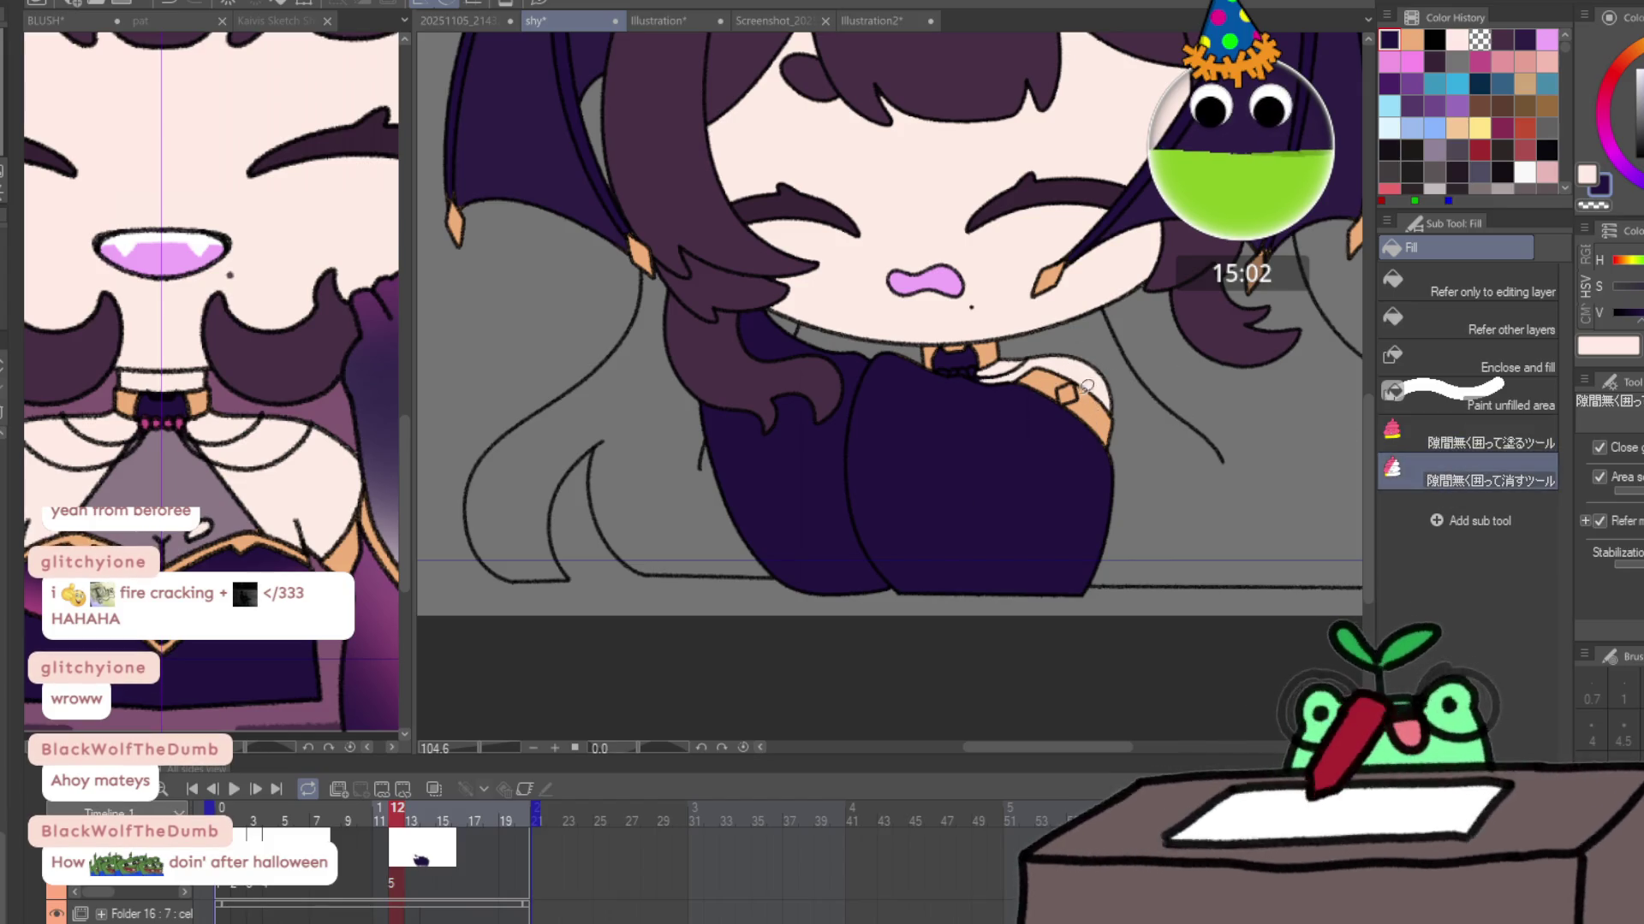
drag(1061, 376, 1056, 465)
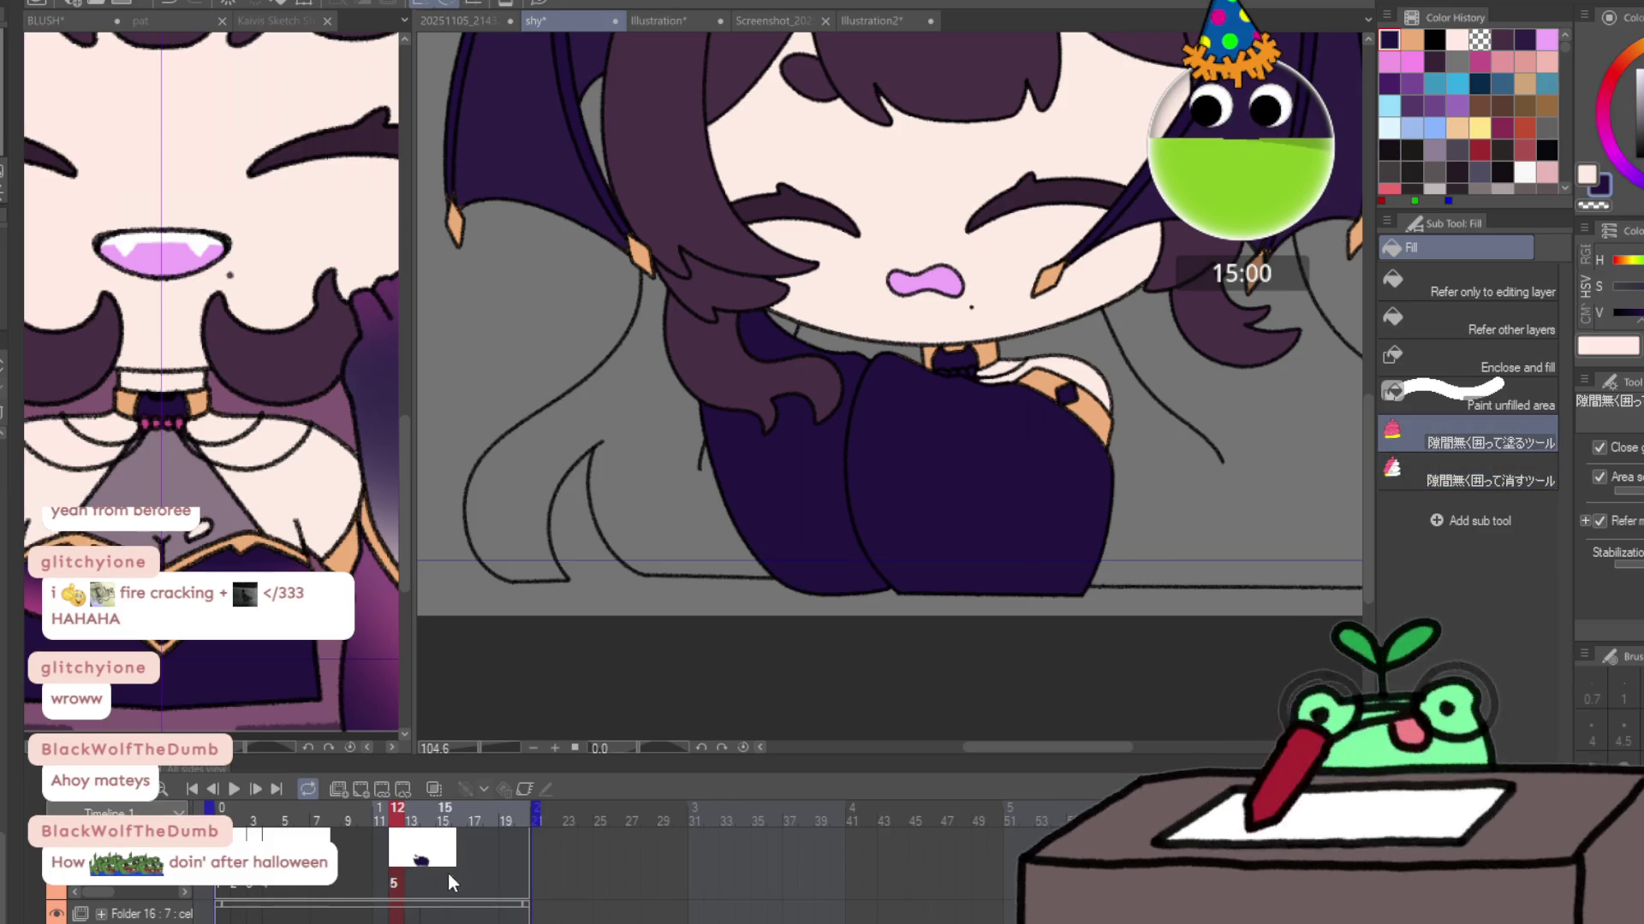
Fill the small gaps at the boot's ankle and right side on frames 13 and 14.
click(413, 877)
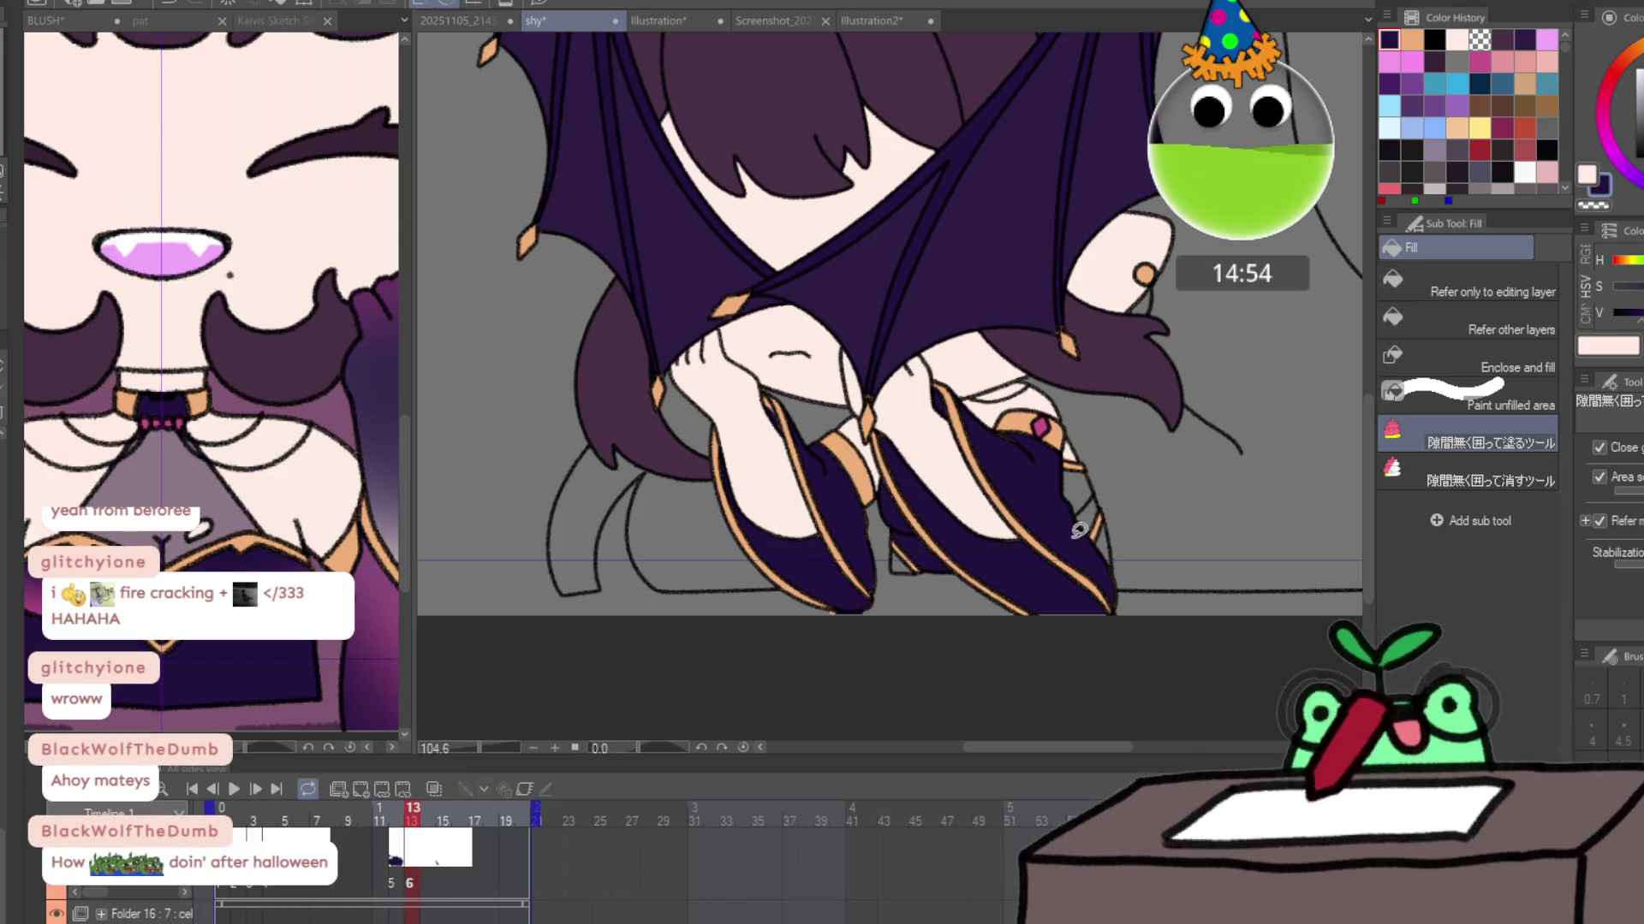
click(1072, 471)
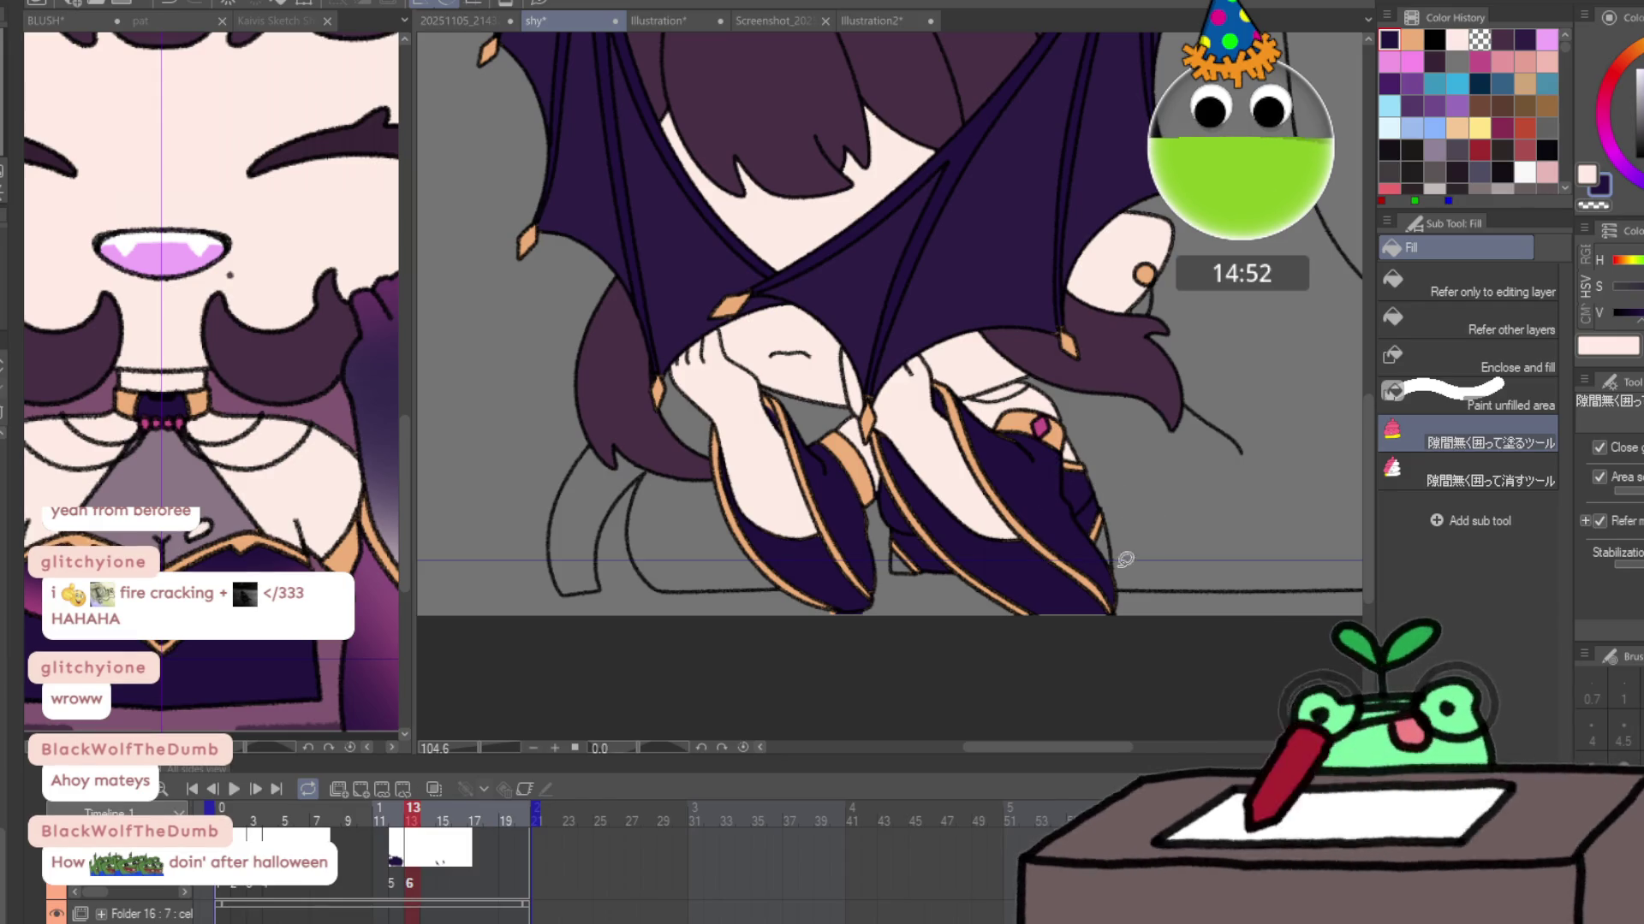
key(period)
mouse_move(1092, 469)
mouse_down()
mouse_move(991, 580)
mouse_move(1102, 561)
mouse_move(1138, 530)
mouse_up()
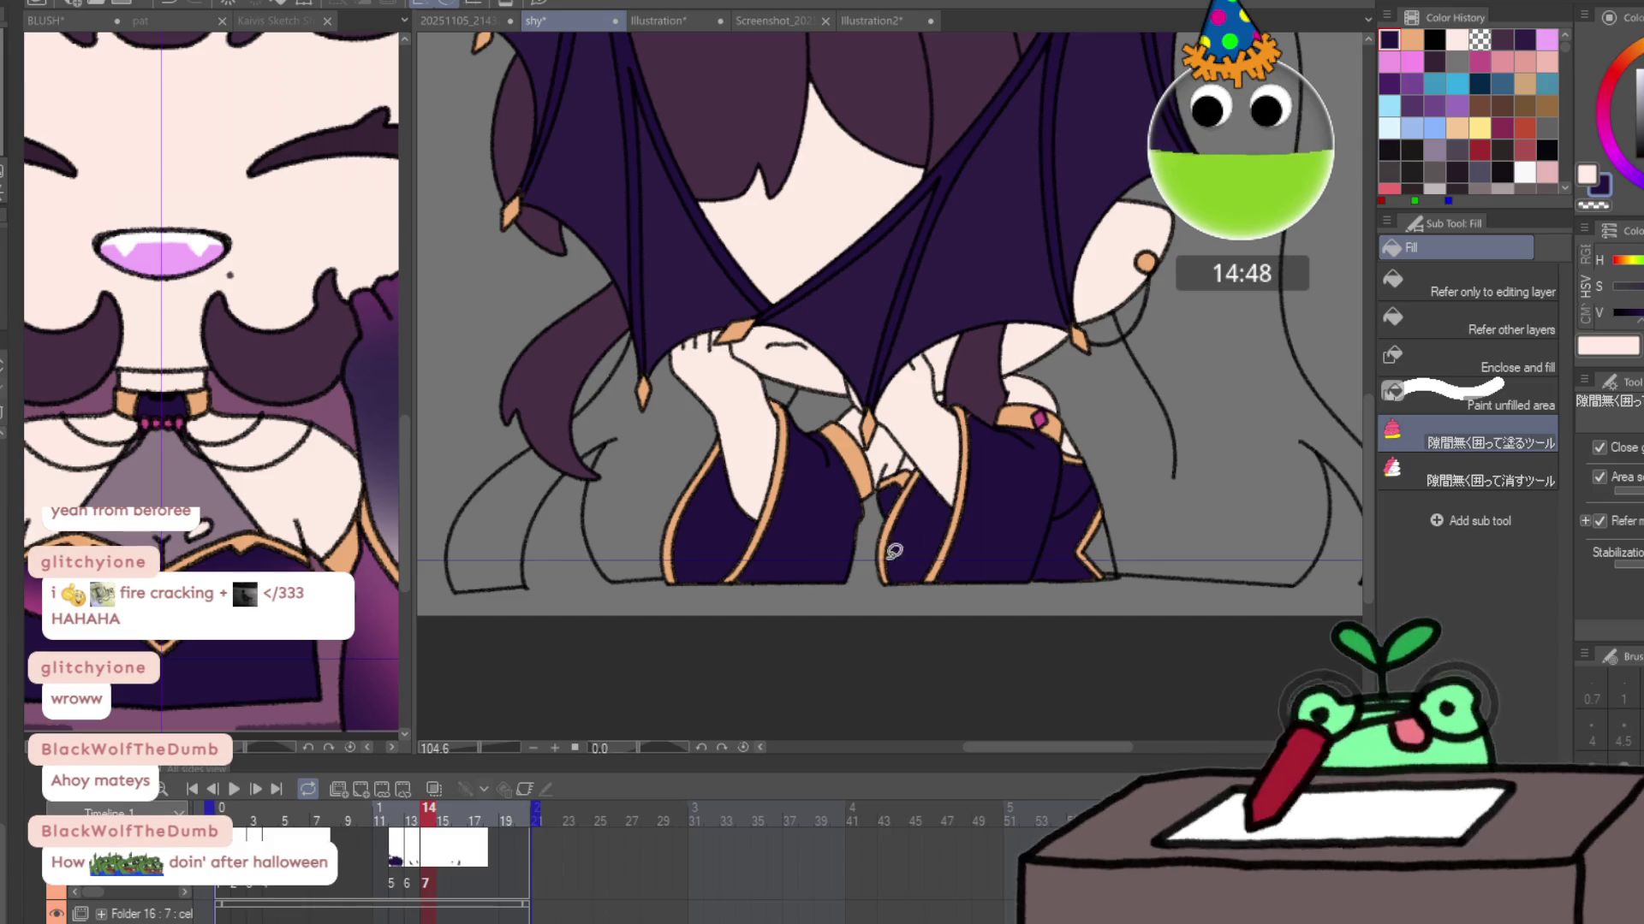
On frame 18, fill a small gap near the legs dark purple and zoom in to check it.
click(495, 837)
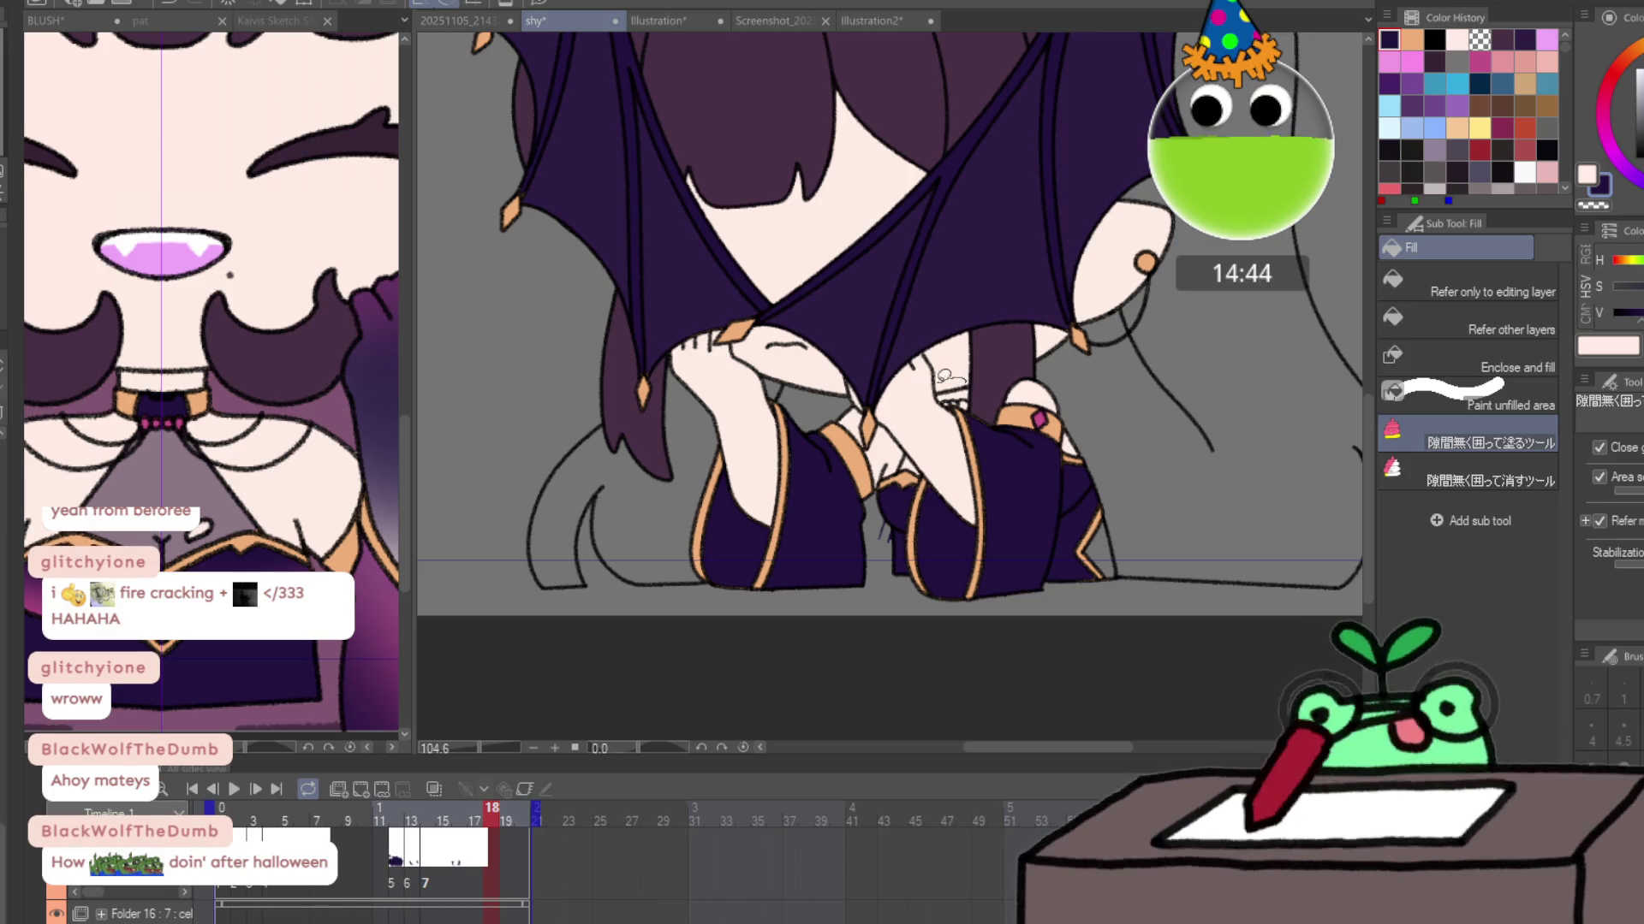
drag(963, 390, 941, 409)
key(p)
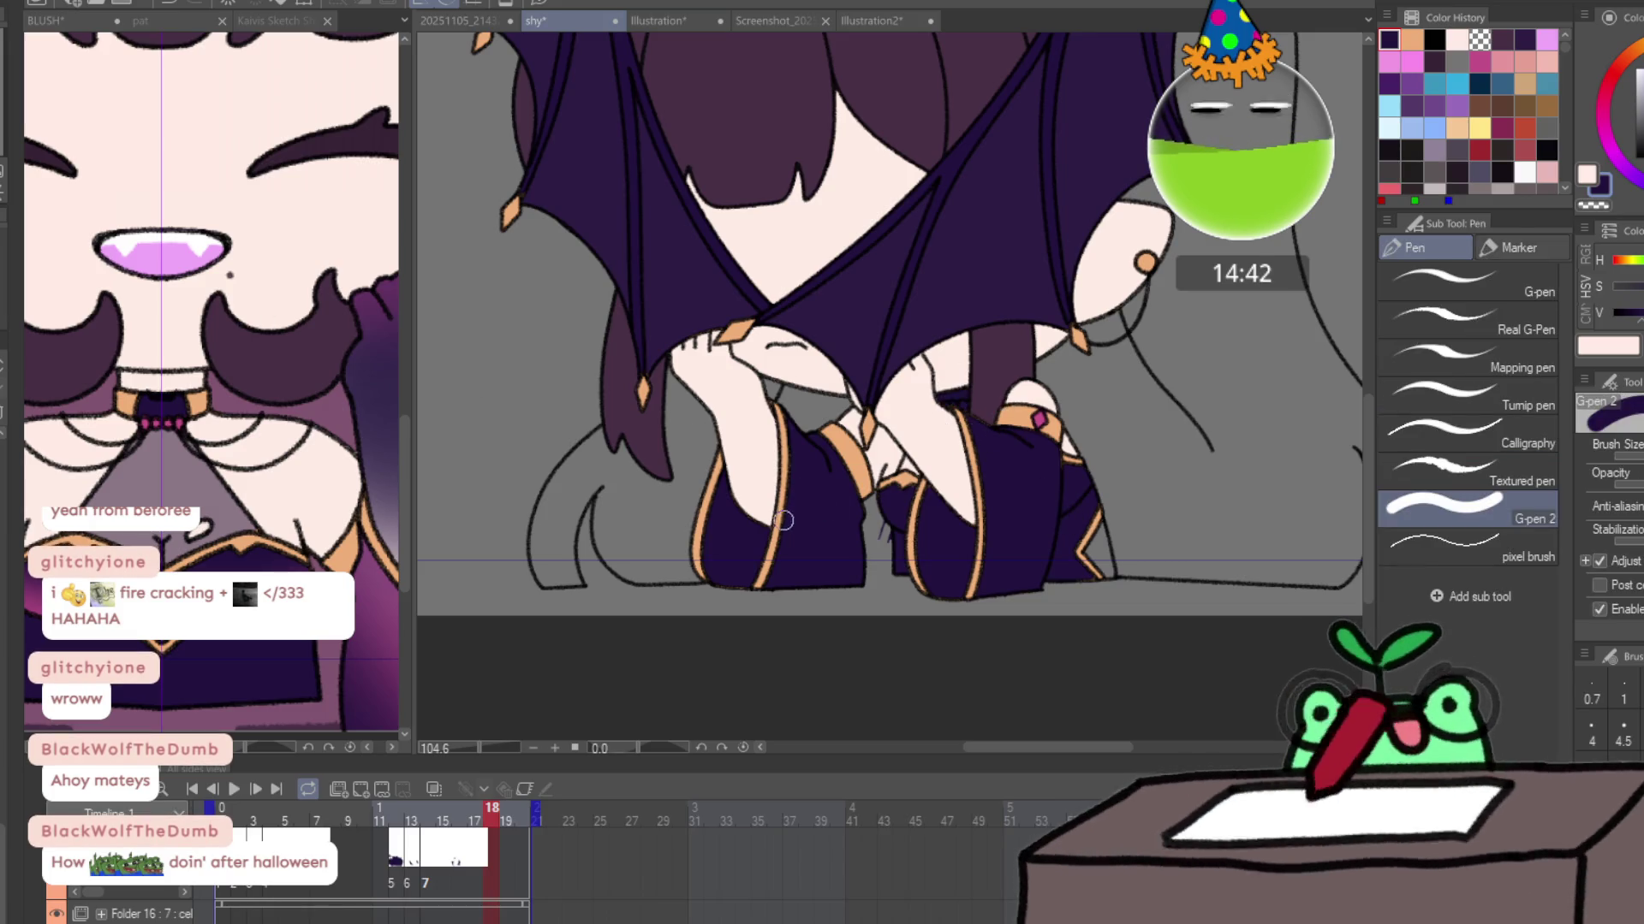
key(slash)
click(784, 506)
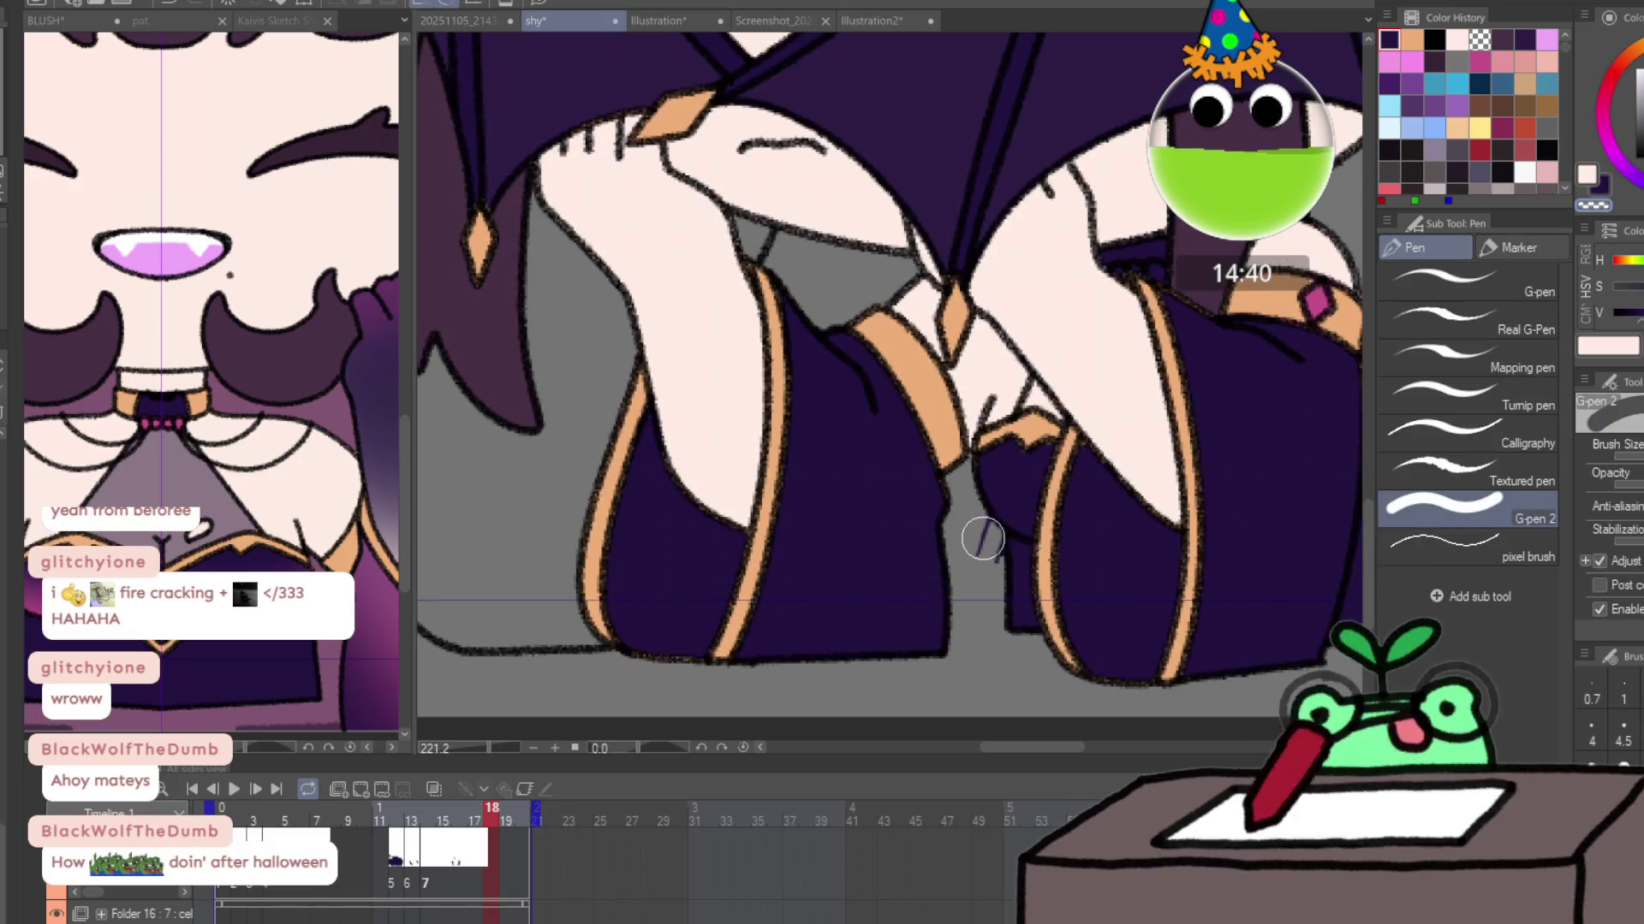
alt+click(941, 568)
key(p)
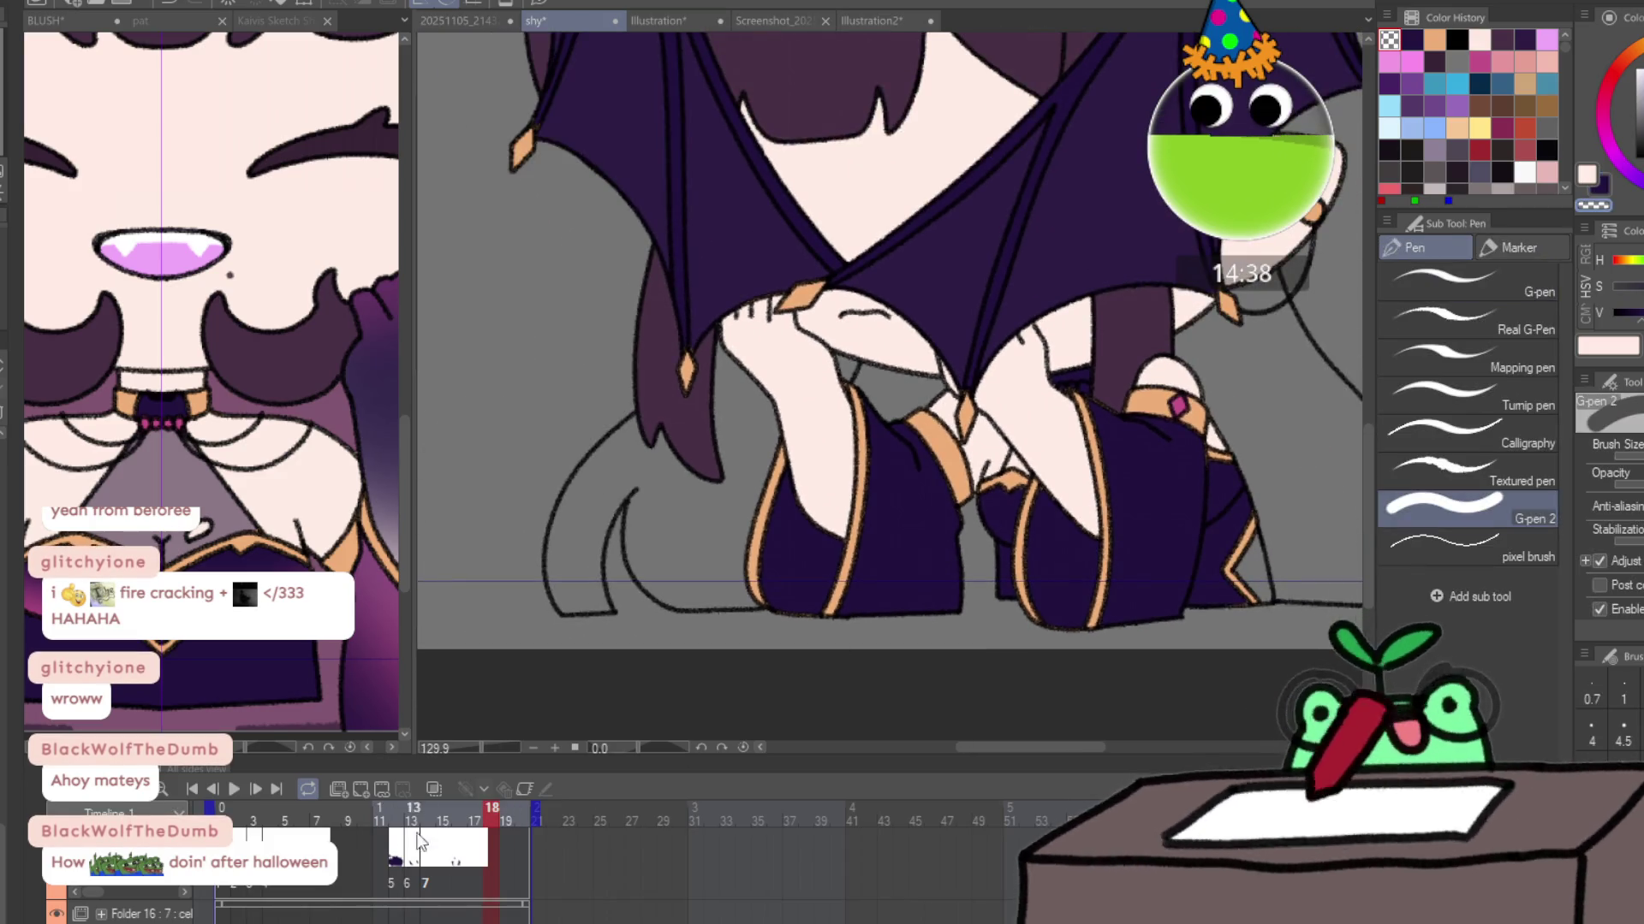
Return to frame 13 and make the Folder 18 layer active.
mouse_move(454, 820)
mouse_down()
mouse_move(381, 820)
mouse_move(498, 814)
mouse_move(432, 830)
mouse_up()
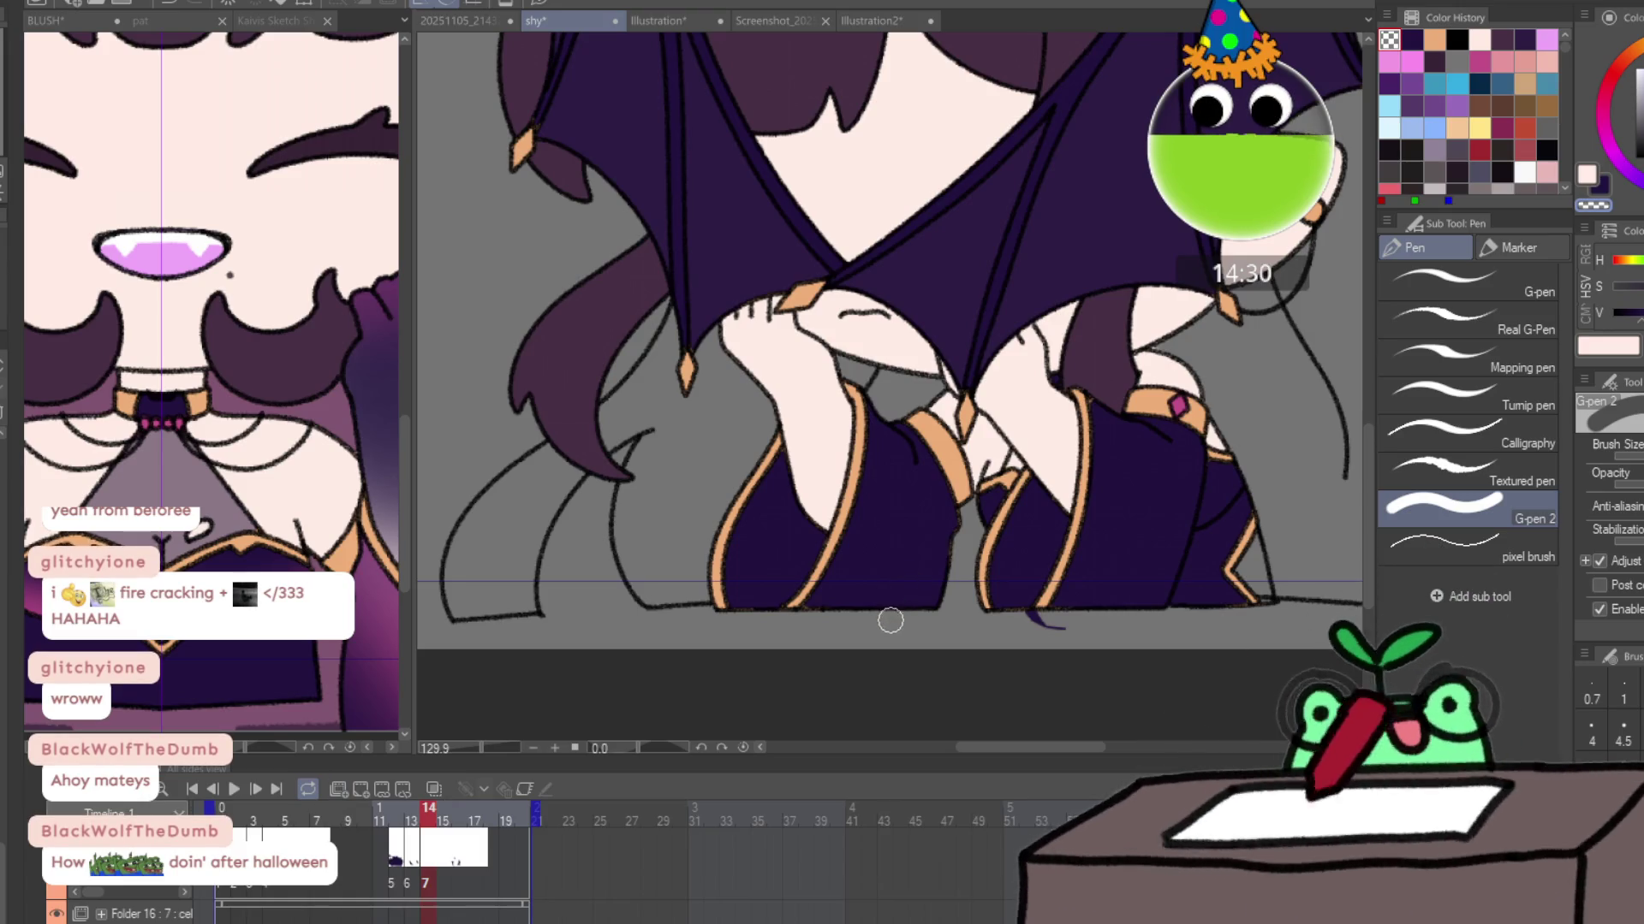
drag(877, 655, 740, 679)
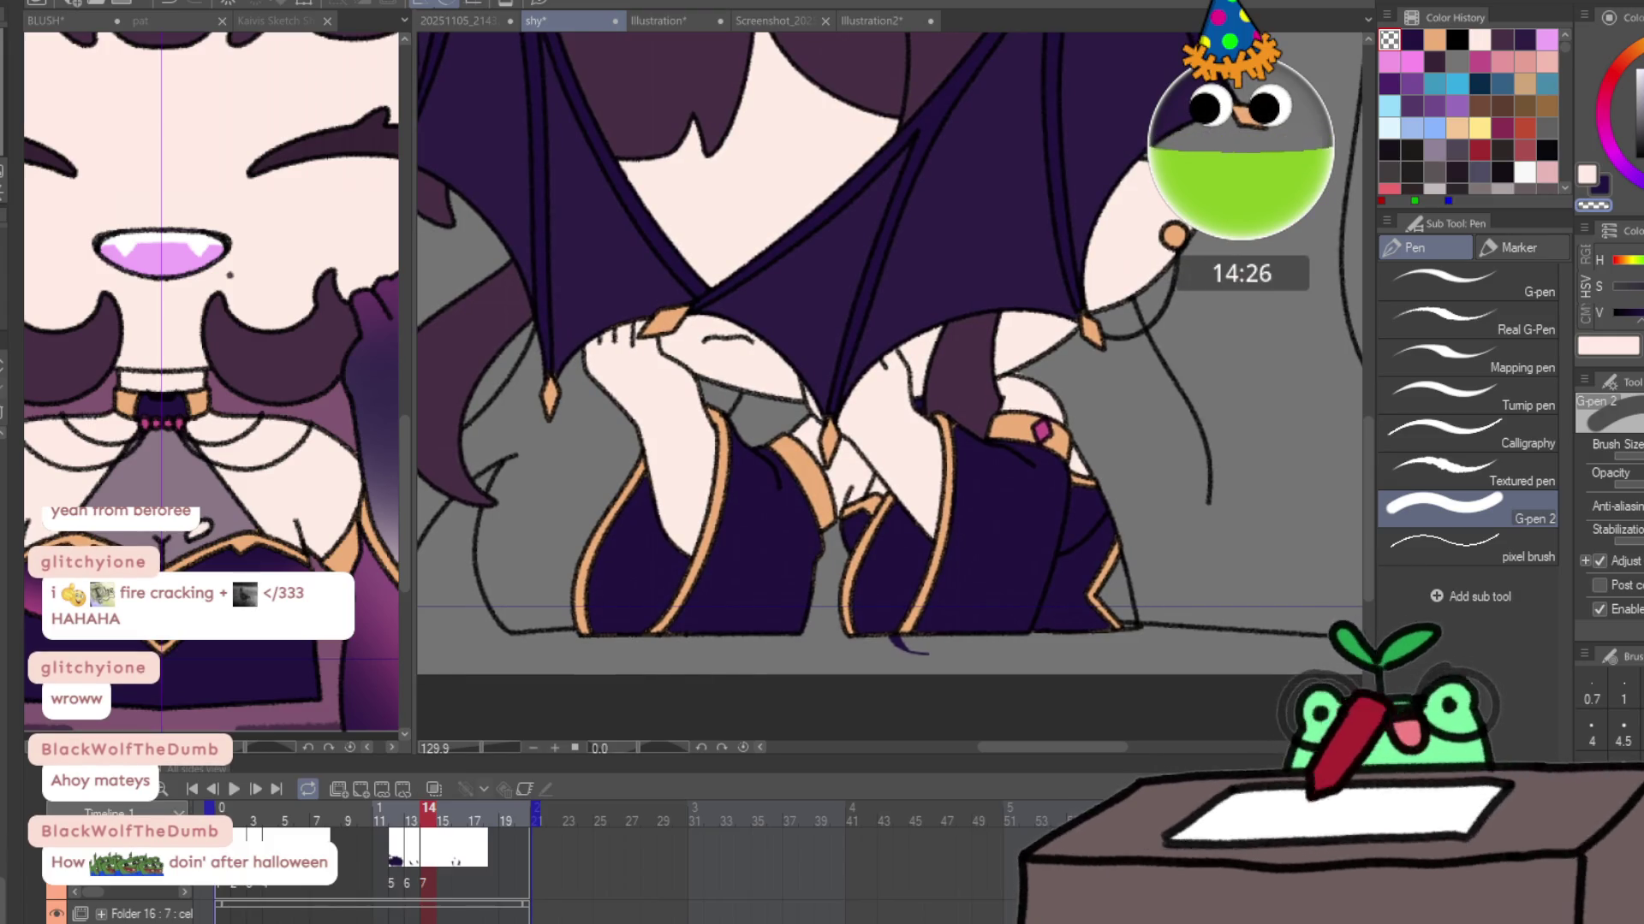
click(337, 790)
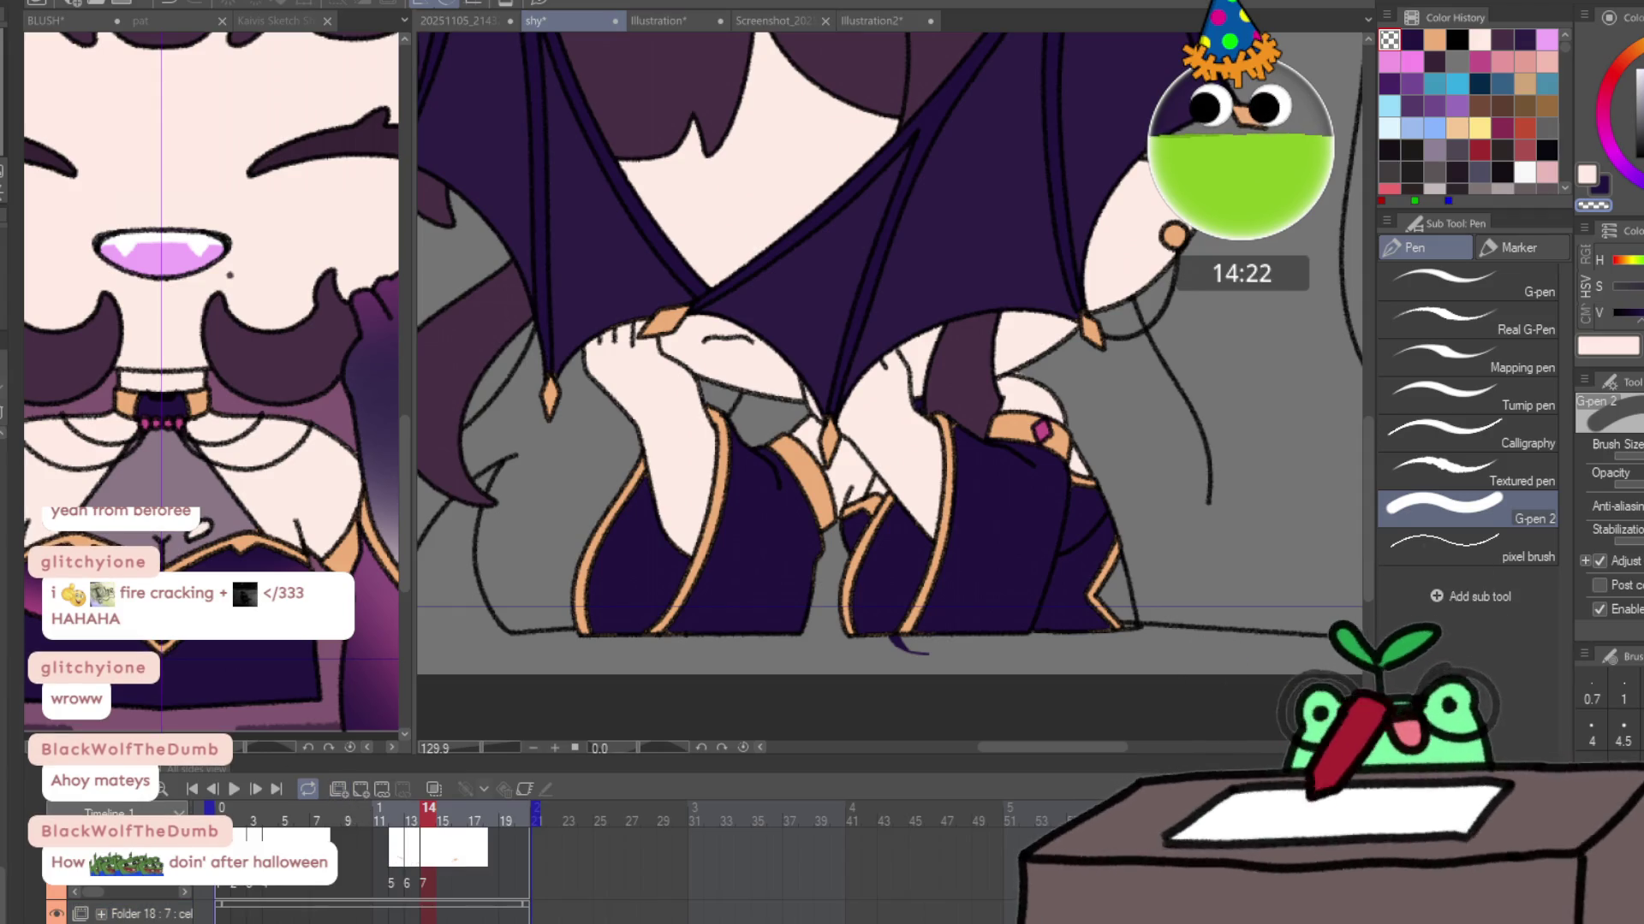
On frame 1, fill the chest opening greyish purple and erase a stray patch.
click(228, 813)
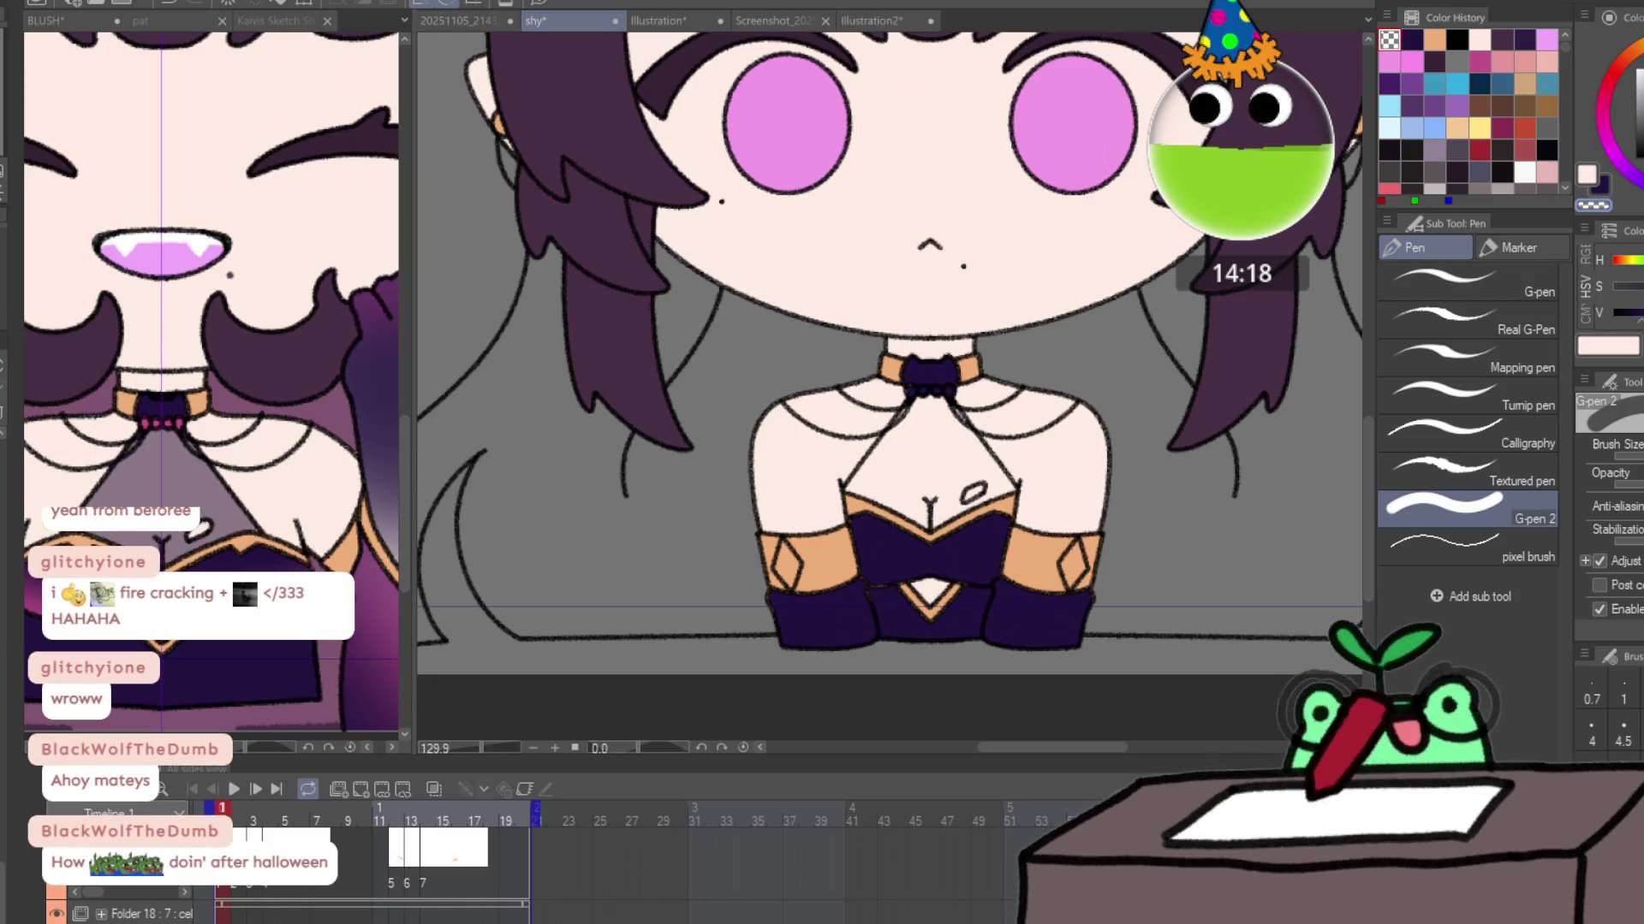
alt+click(843, 625)
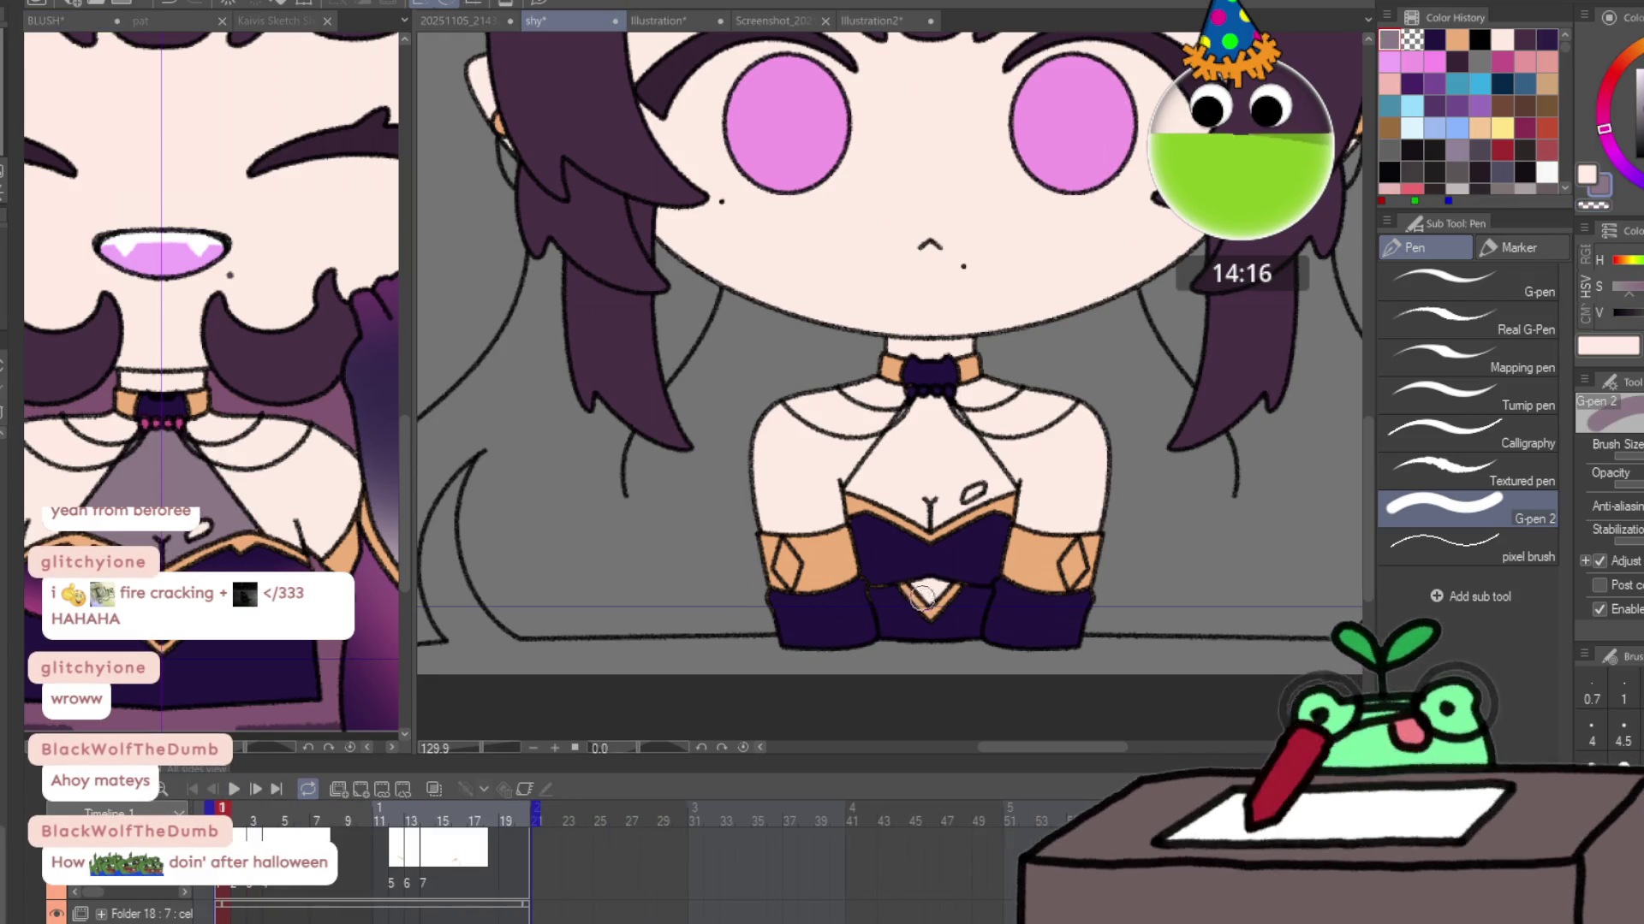
mouse_move(922, 597)
mouse_down()
mouse_move(957, 596)
mouse_move(942, 610)
mouse_up()
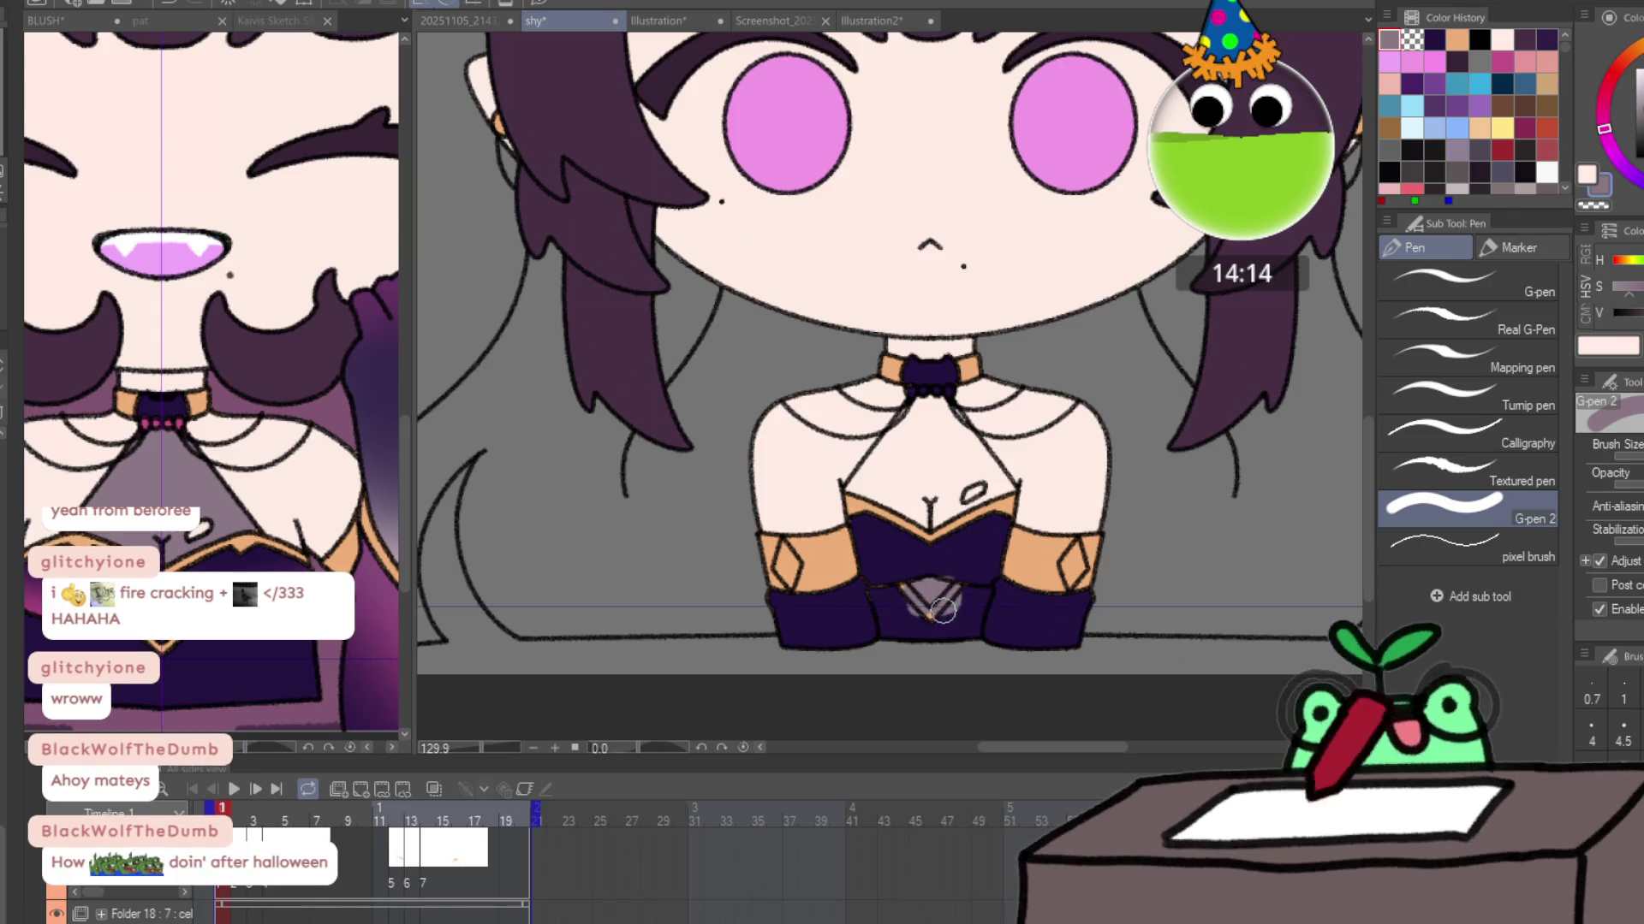
key(ctrl+z)
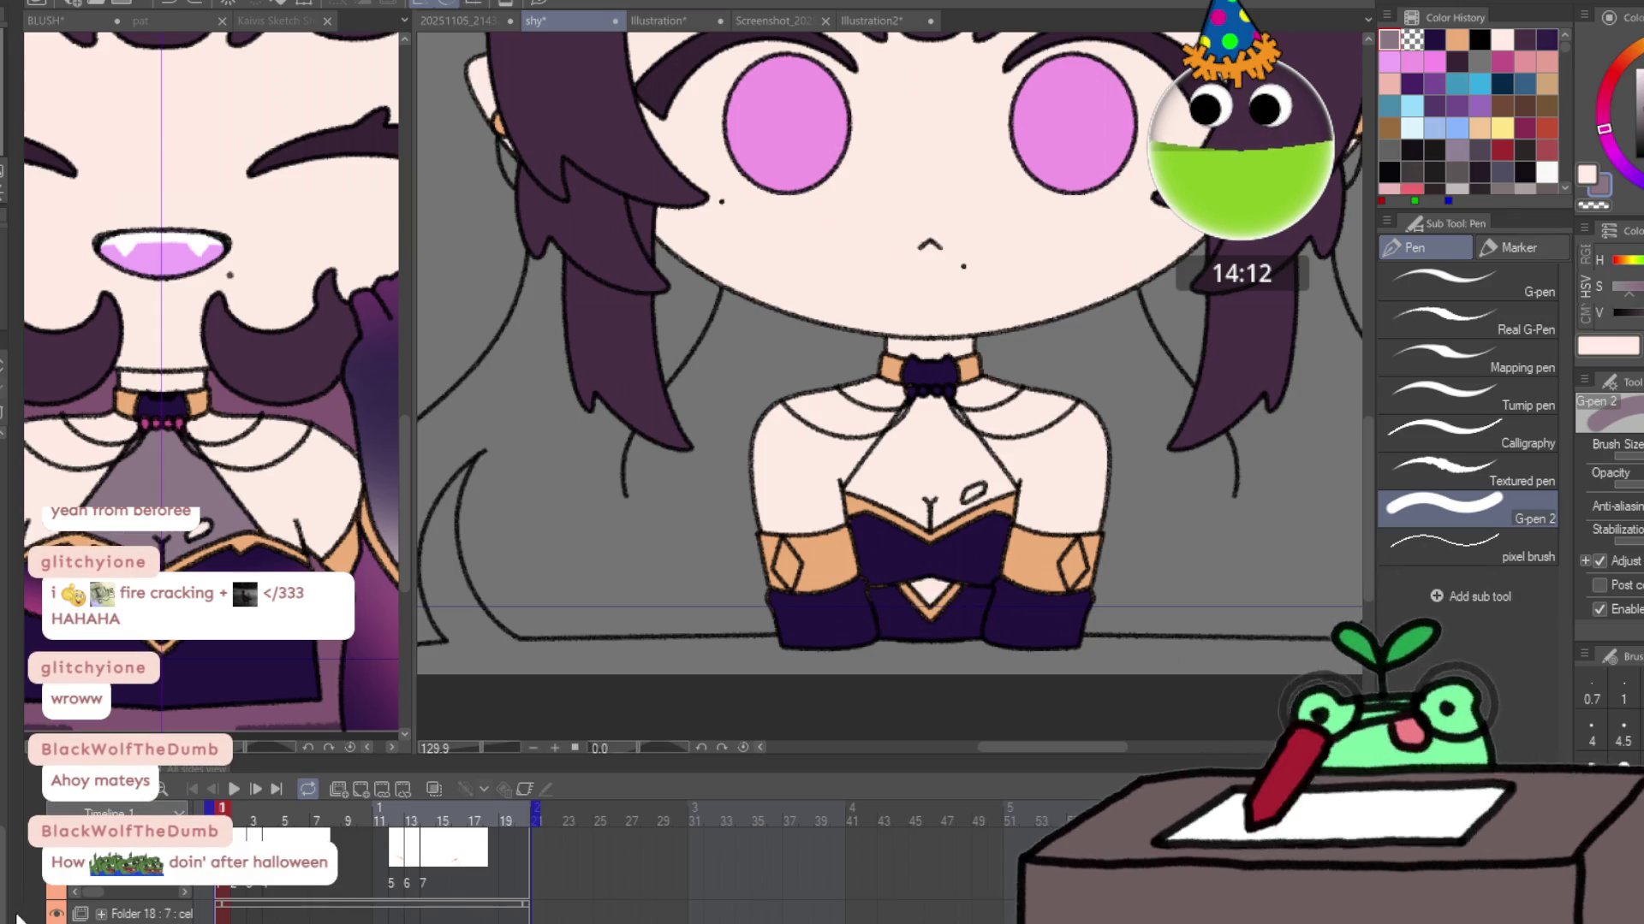
key(g)
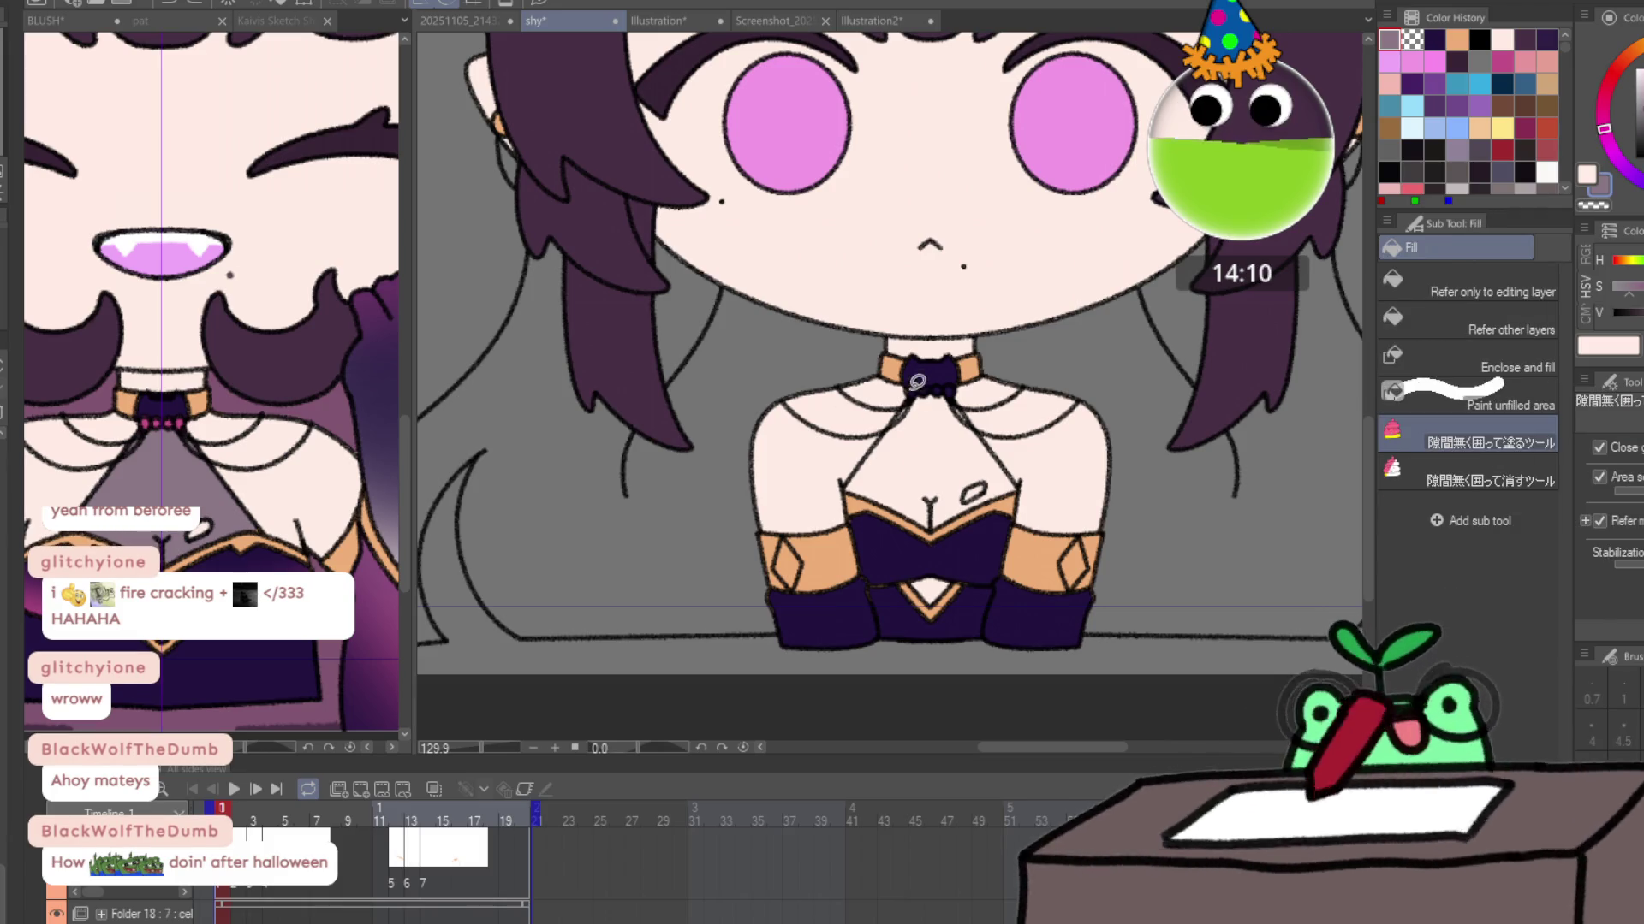
drag(846, 494, 940, 531)
mouse_move(1012, 491)
mouse_down()
mouse_move(998, 428)
mouse_move(914, 386)
mouse_up()
mouse_move(963, 528)
mouse_down()
mouse_move(929, 509)
mouse_move(885, 406)
mouse_move(975, 397)
mouse_up()
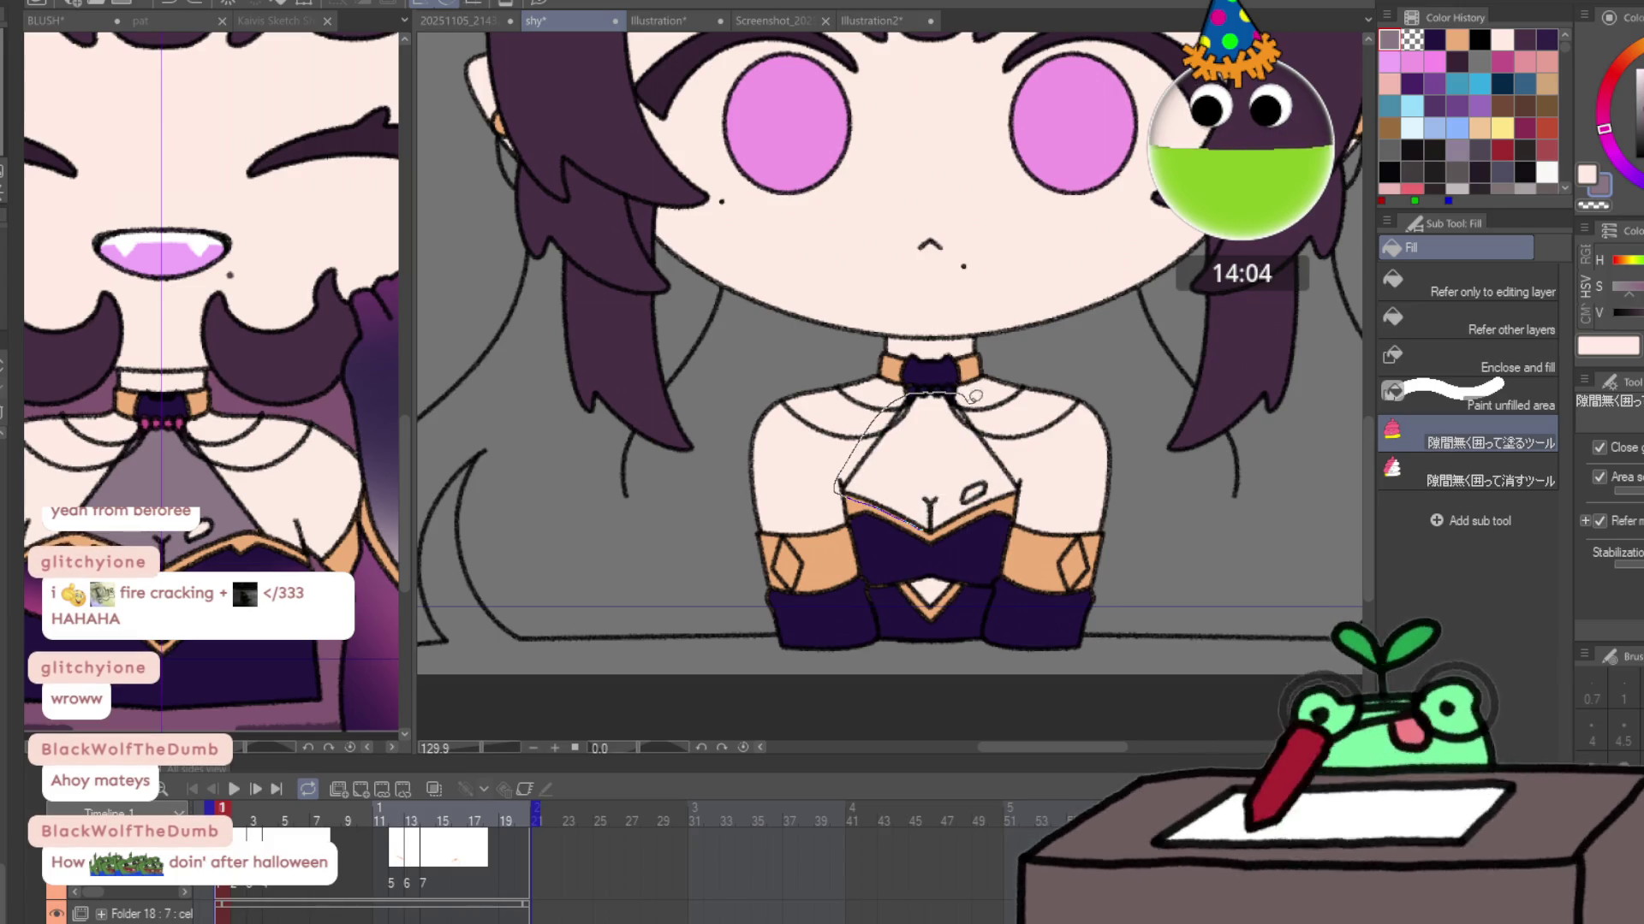
mouse_move(972, 511)
mouse_down()
mouse_move(929, 529)
mouse_move(938, 604)
mouse_move(916, 572)
mouse_up()
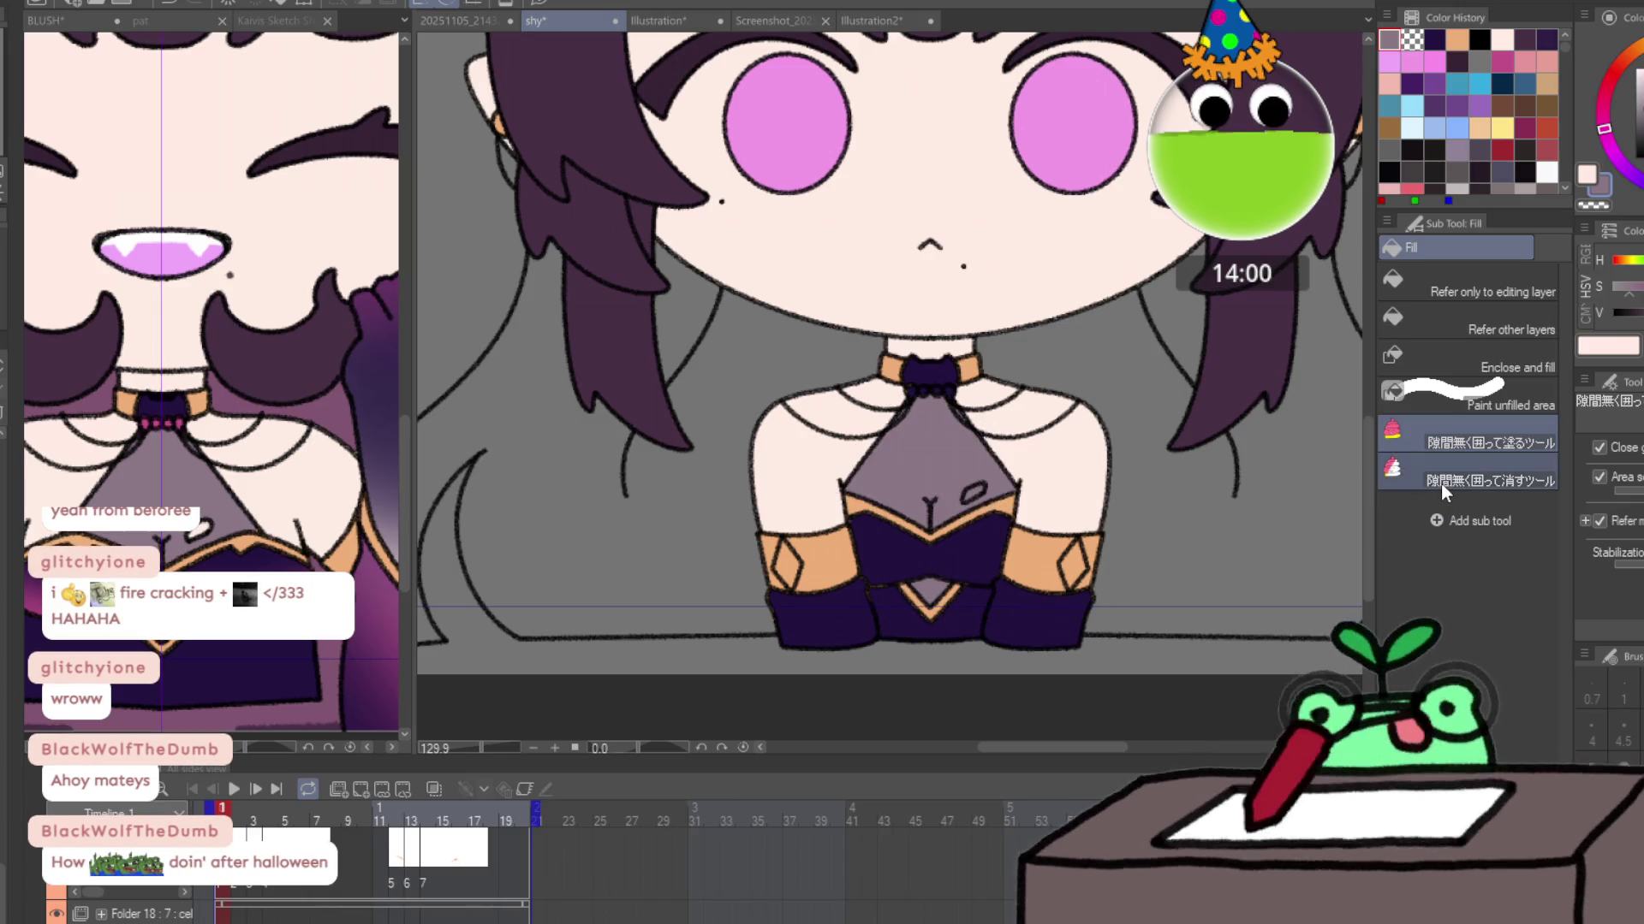
click(1473, 471)
drag(963, 505, 995, 468)
click(1473, 437)
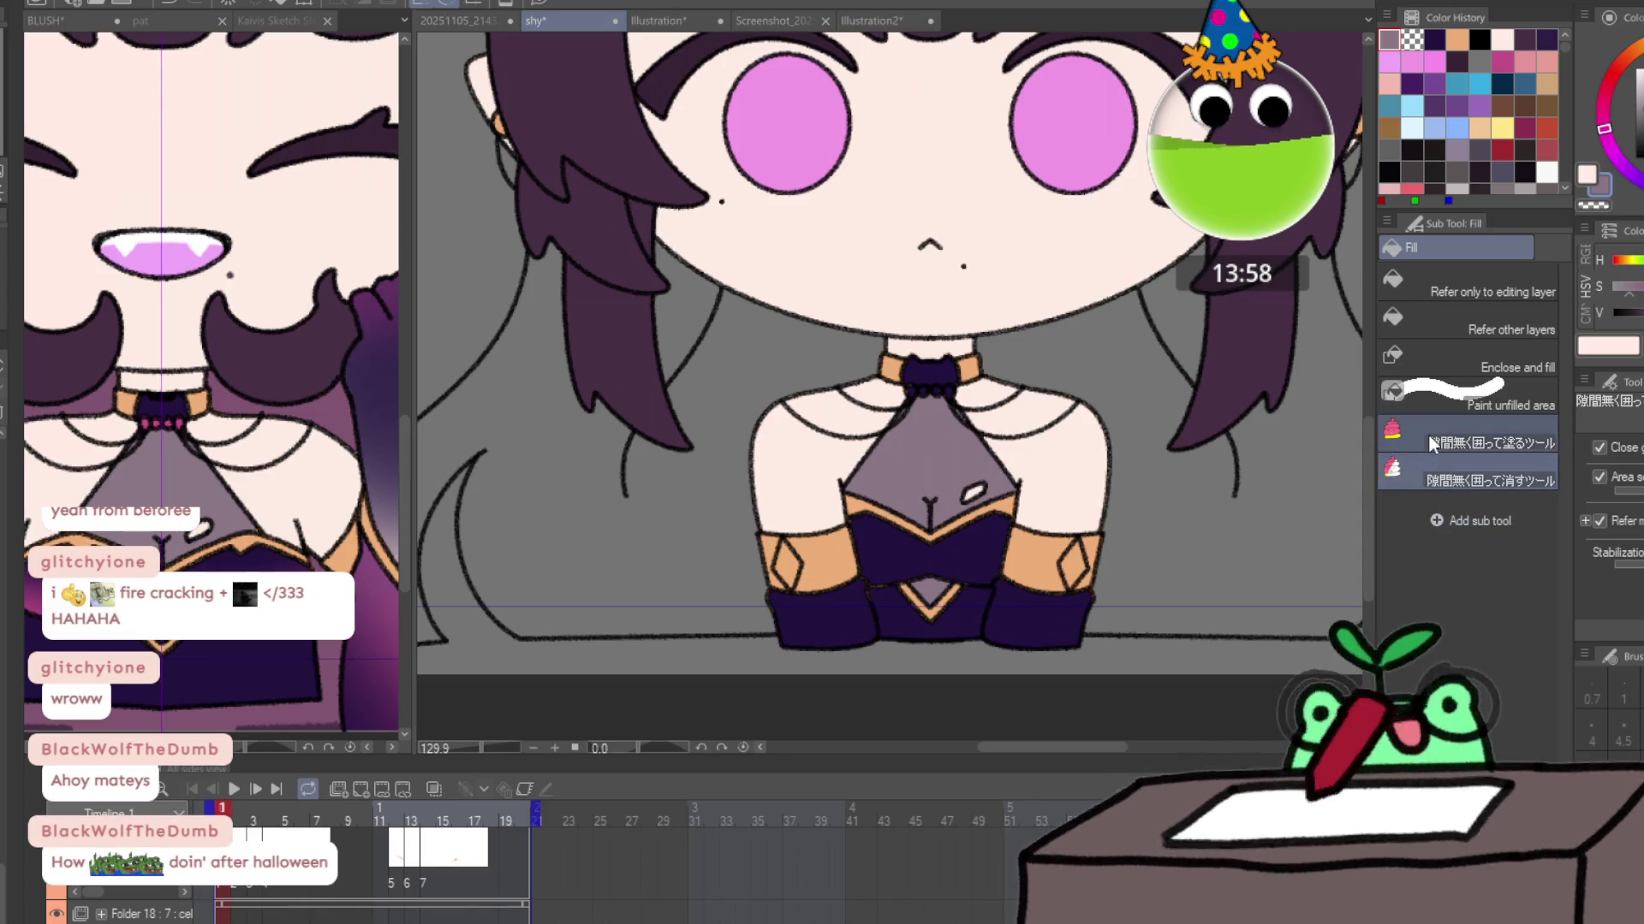
Fill the chest opening greyish purple on frame 2.
key(ctrl+Right)
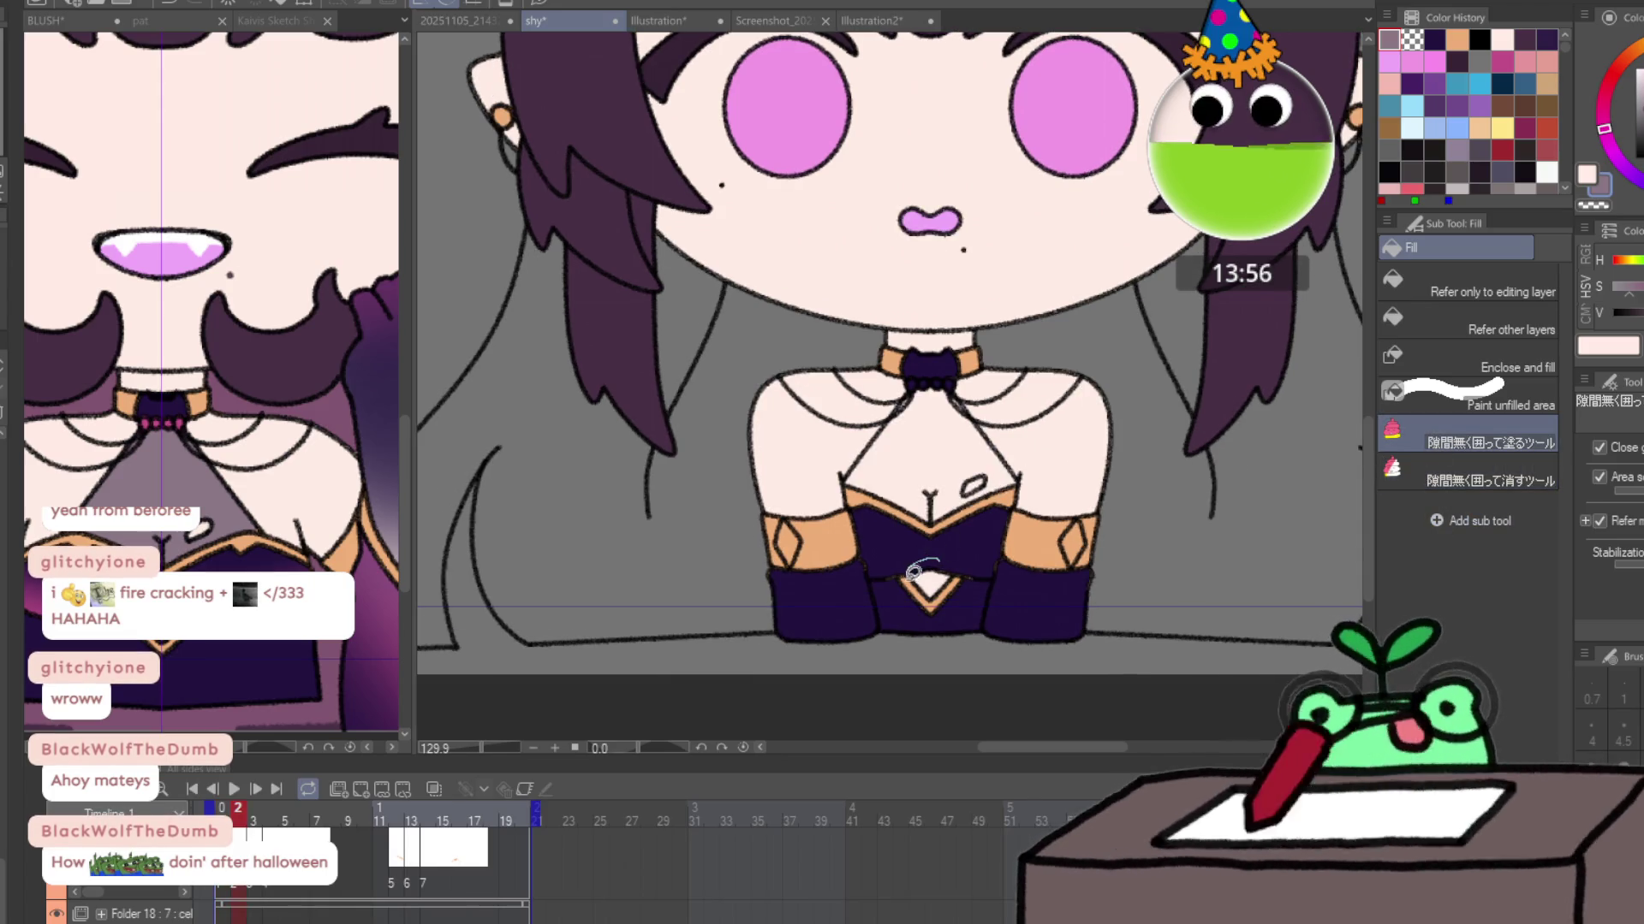
mouse_move(954, 511)
mouse_down()
mouse_move(1021, 480)
mouse_move(967, 392)
mouse_move(911, 387)
mouse_up()
drag(845, 477, 882, 505)
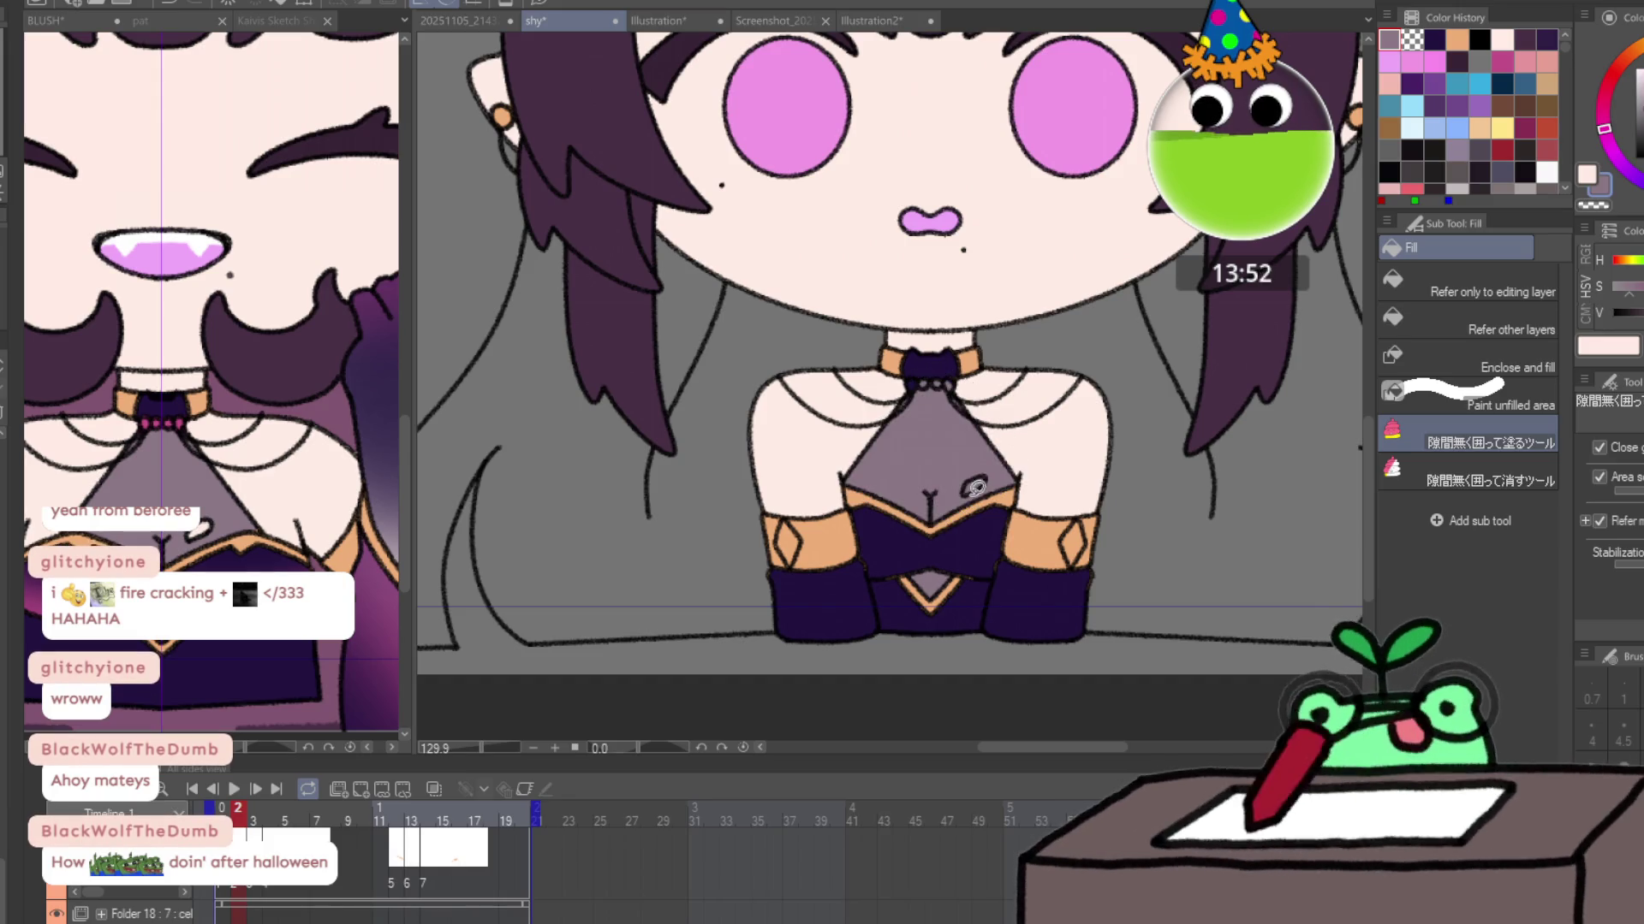
click(1473, 475)
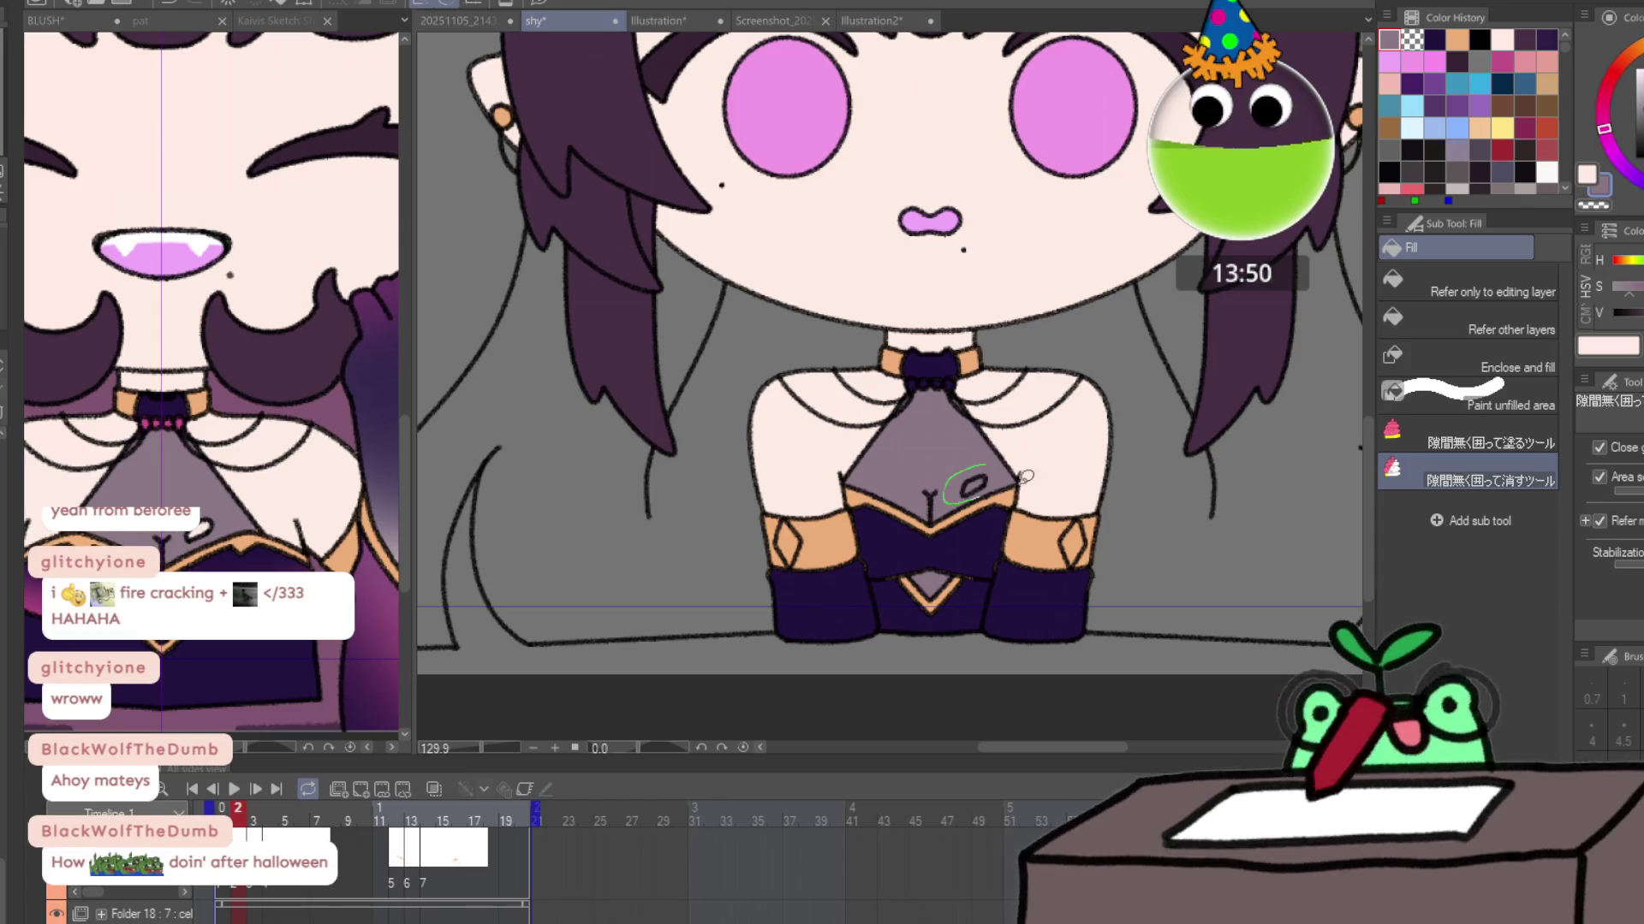
click(1411, 440)
Fill the chest opening and lower triangle greyish purple on frames 3 and 4.
key(ctrl+Right)
mouse_move(929, 372)
mouse_down()
mouse_move(839, 472)
mouse_move(907, 501)
mouse_move(1020, 467)
mouse_up()
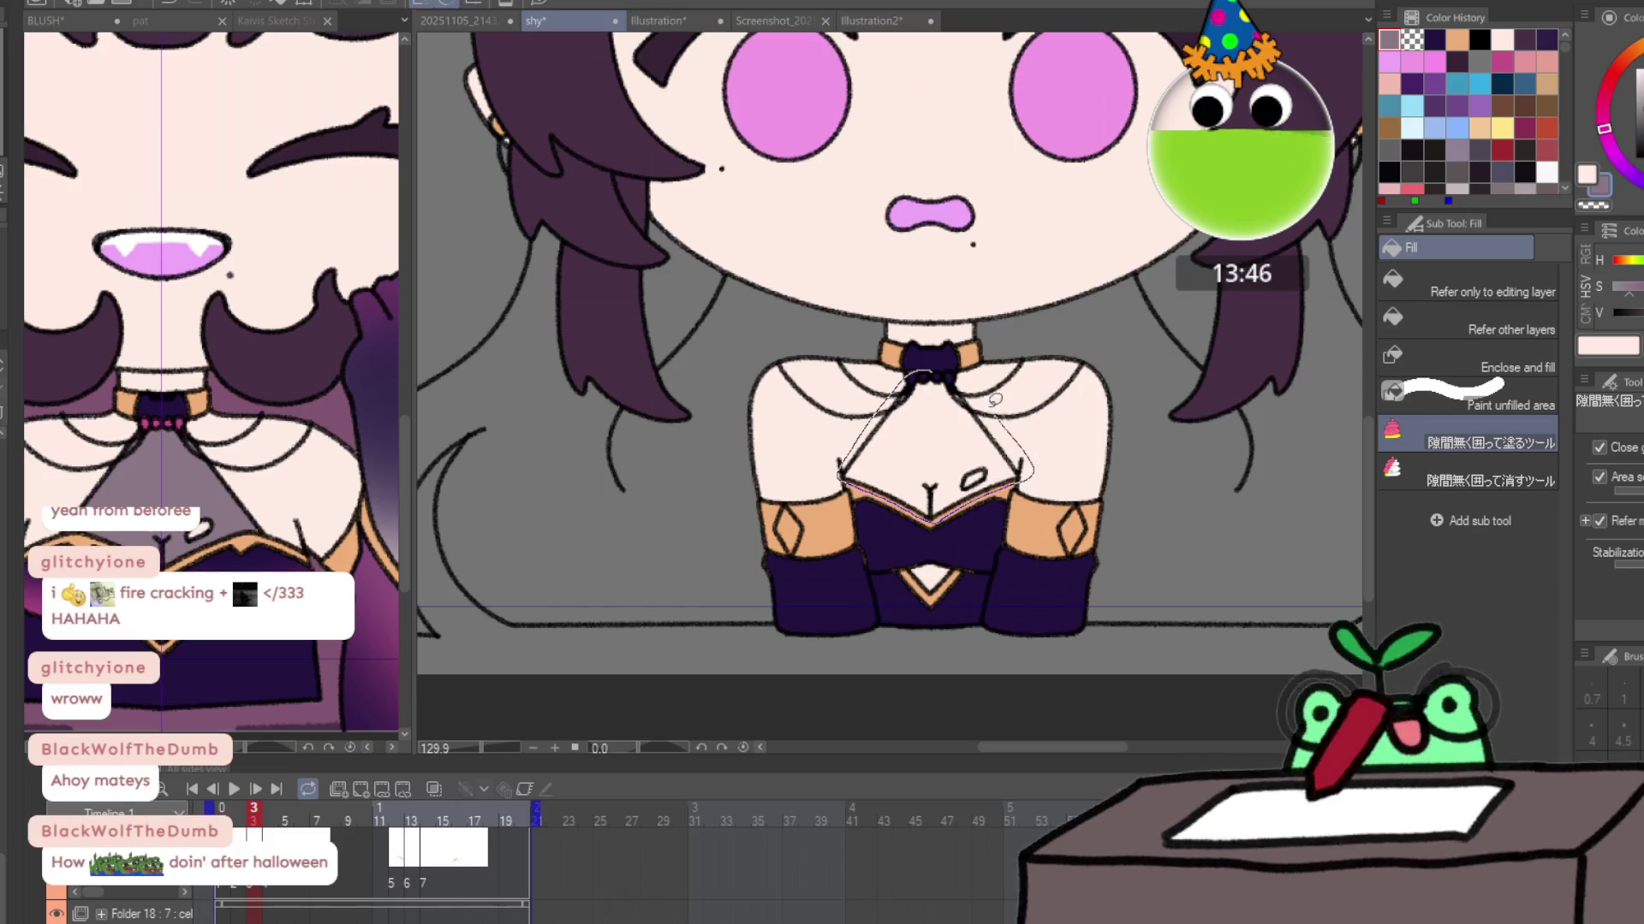
click(1404, 473)
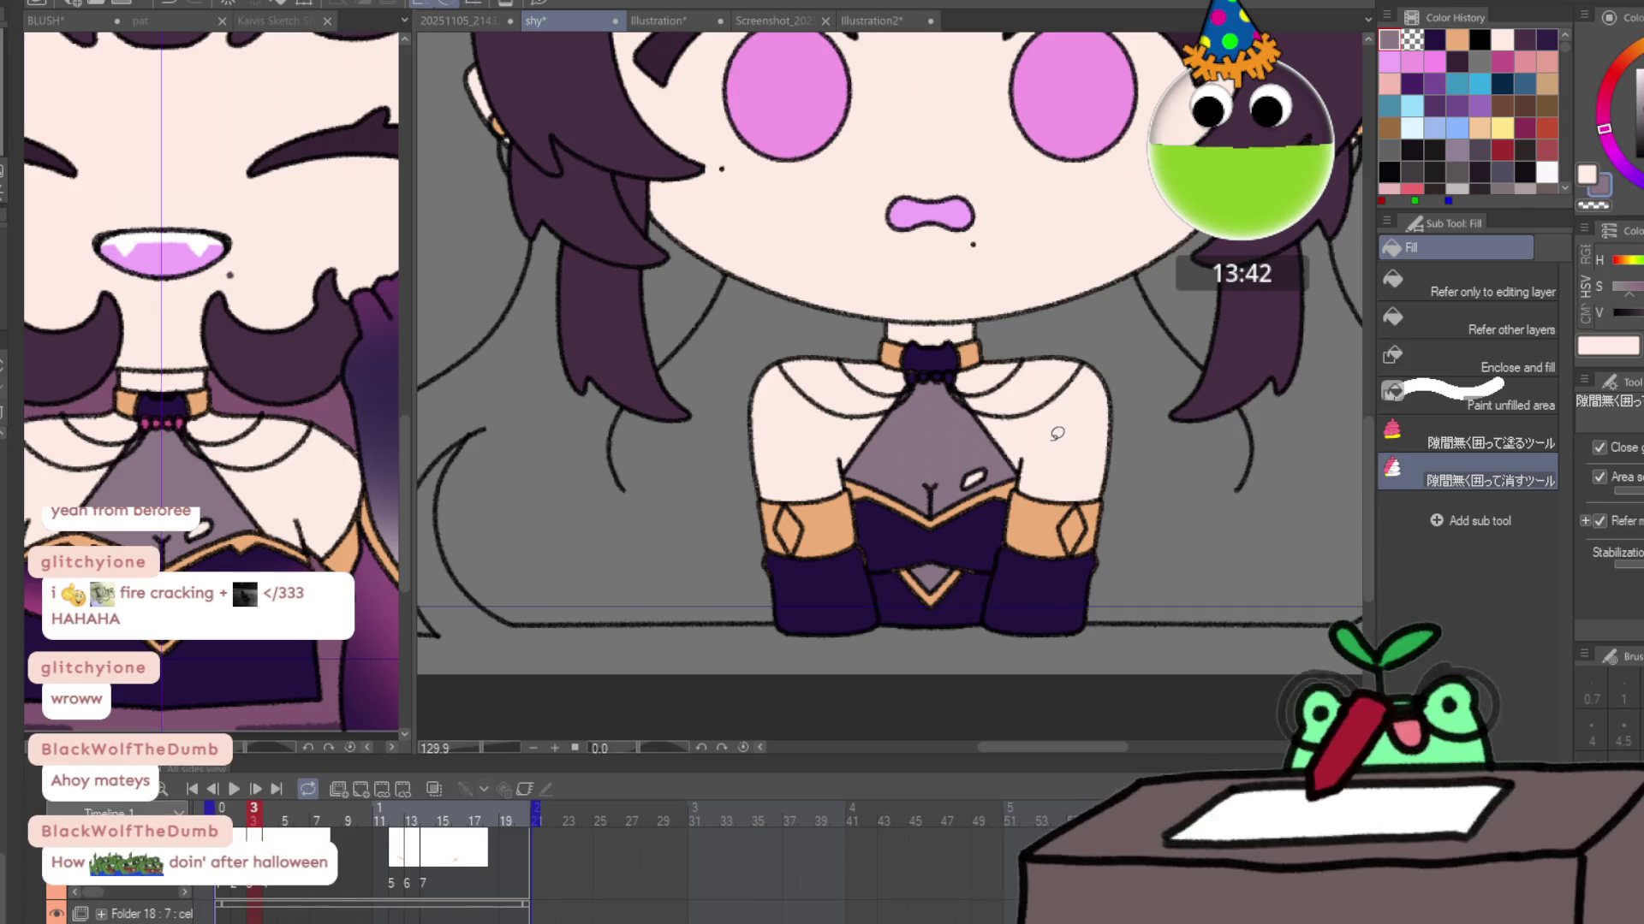
key(Right)
click(1433, 436)
mouse_move(909, 370)
mouse_down()
mouse_move(850, 475)
mouse_move(920, 503)
mouse_move(950, 370)
mouse_move(911, 369)
mouse_up()
mouse_move(957, 538)
mouse_down()
mouse_move(903, 561)
mouse_move(954, 541)
mouse_up()
key(period)
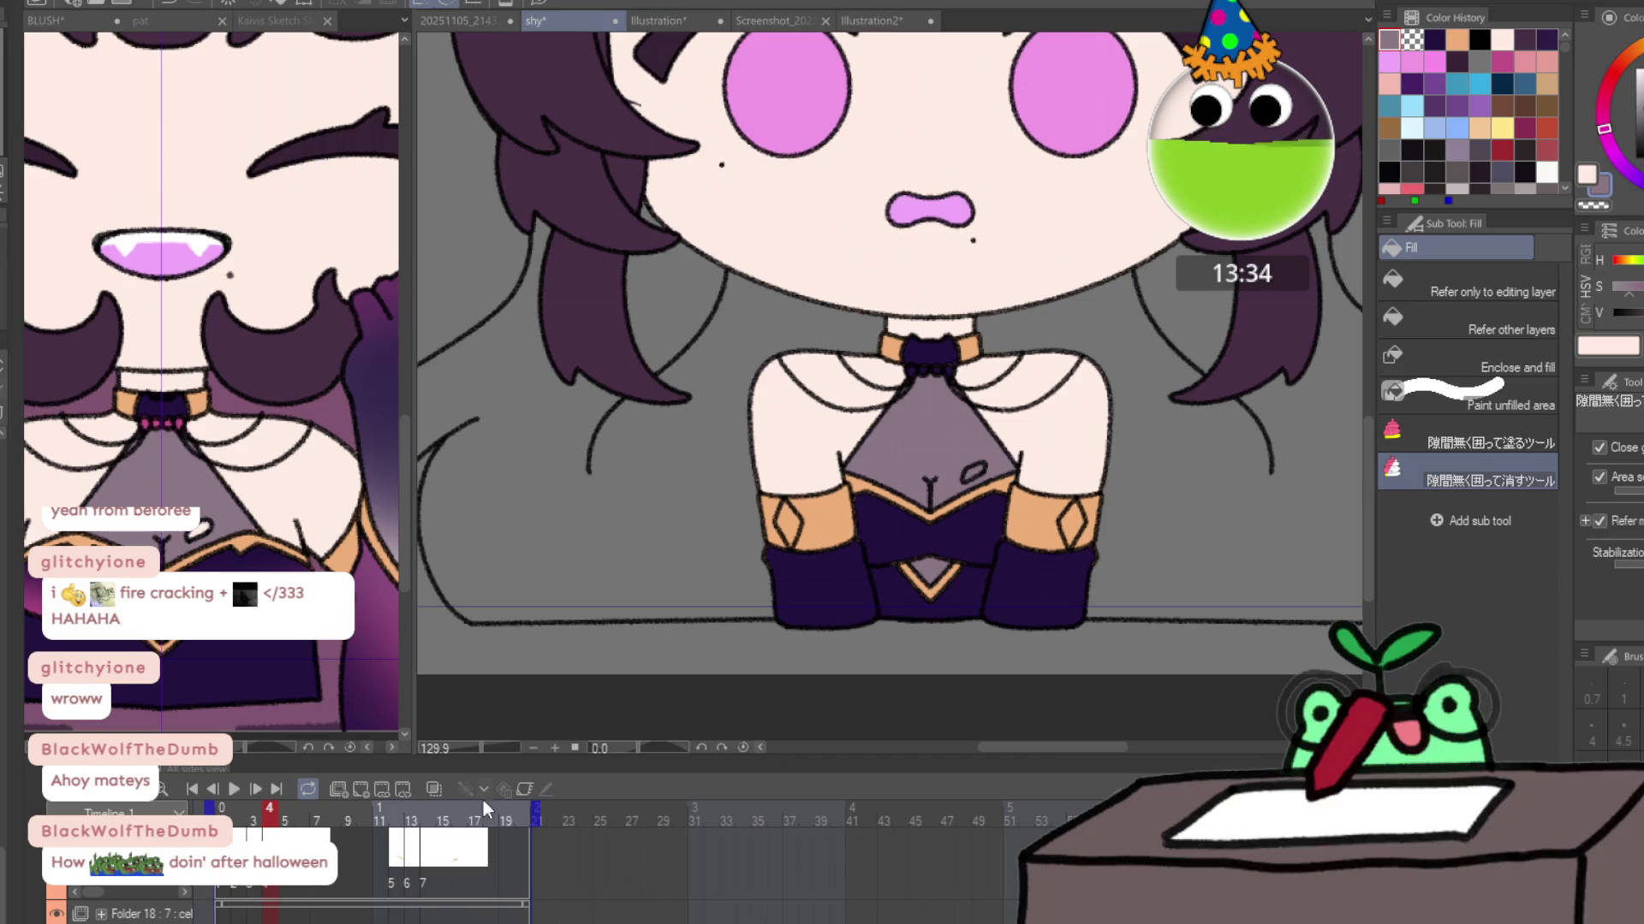
drag(278, 820, 396, 822)
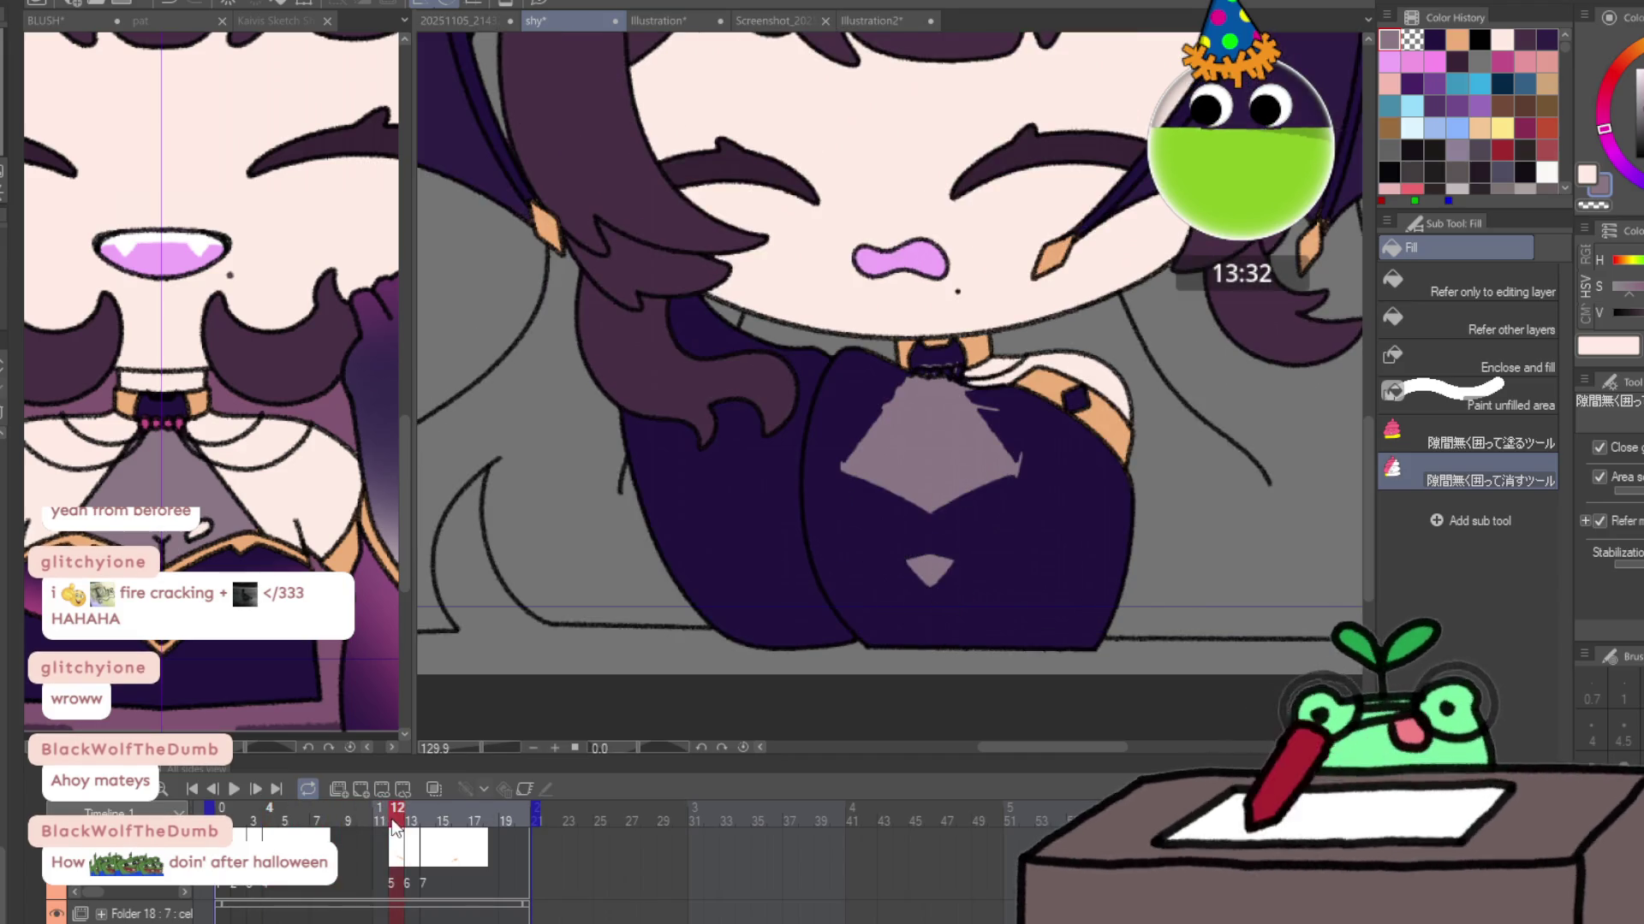
Fill the gap beside the boot on frame 14 with mauve, then scrub ahead to frame 17.
click(417, 824)
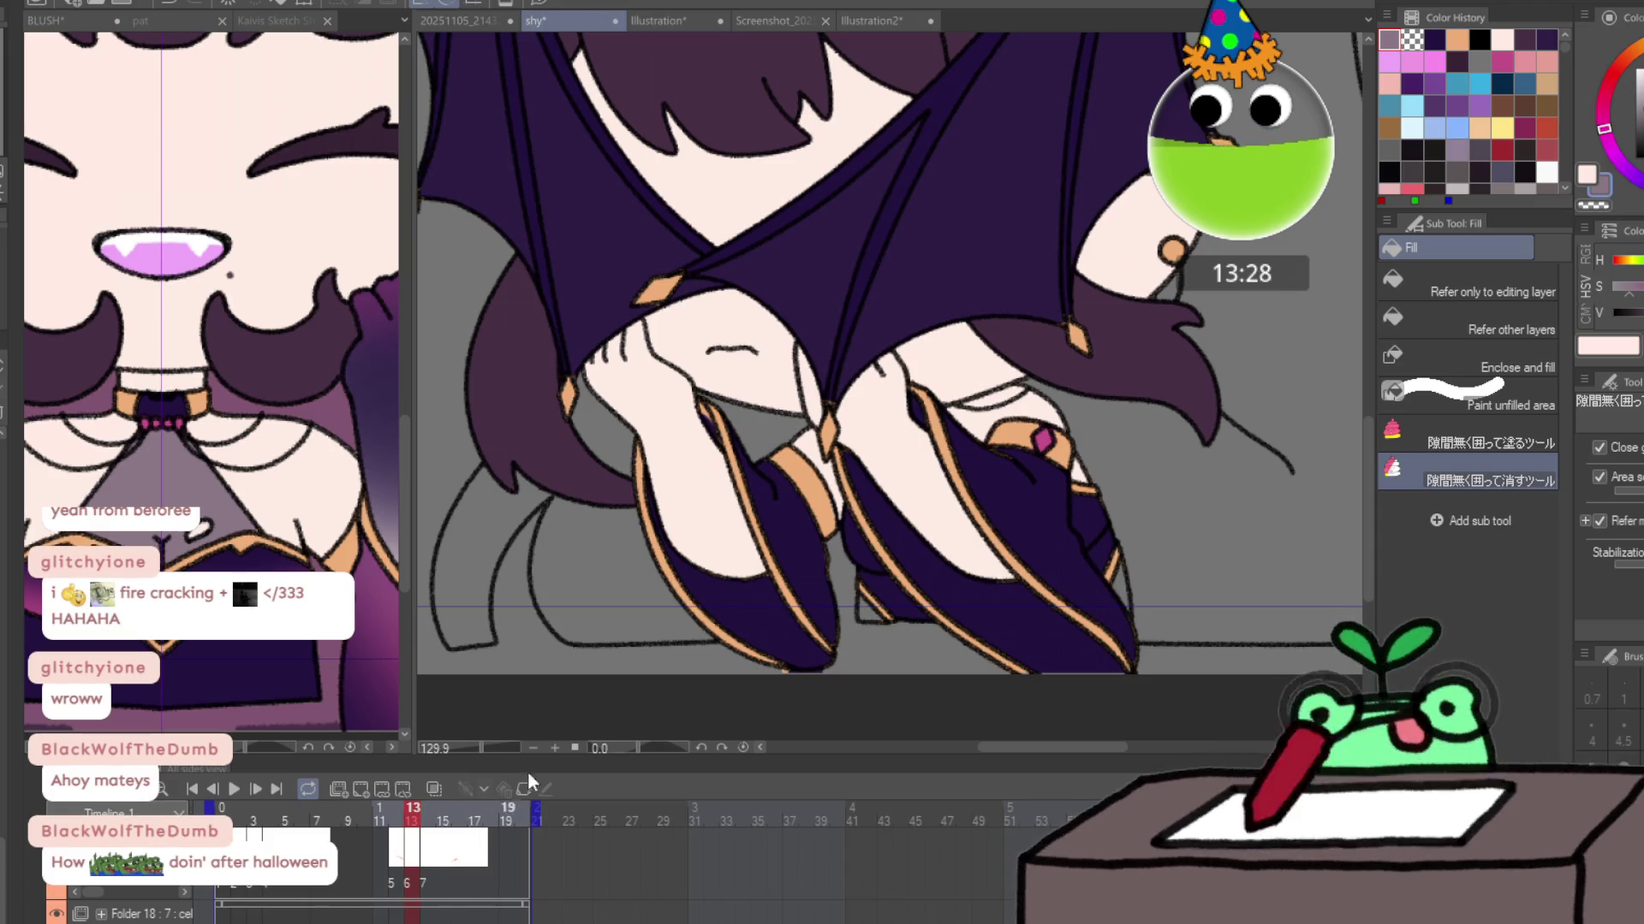
click(1438, 443)
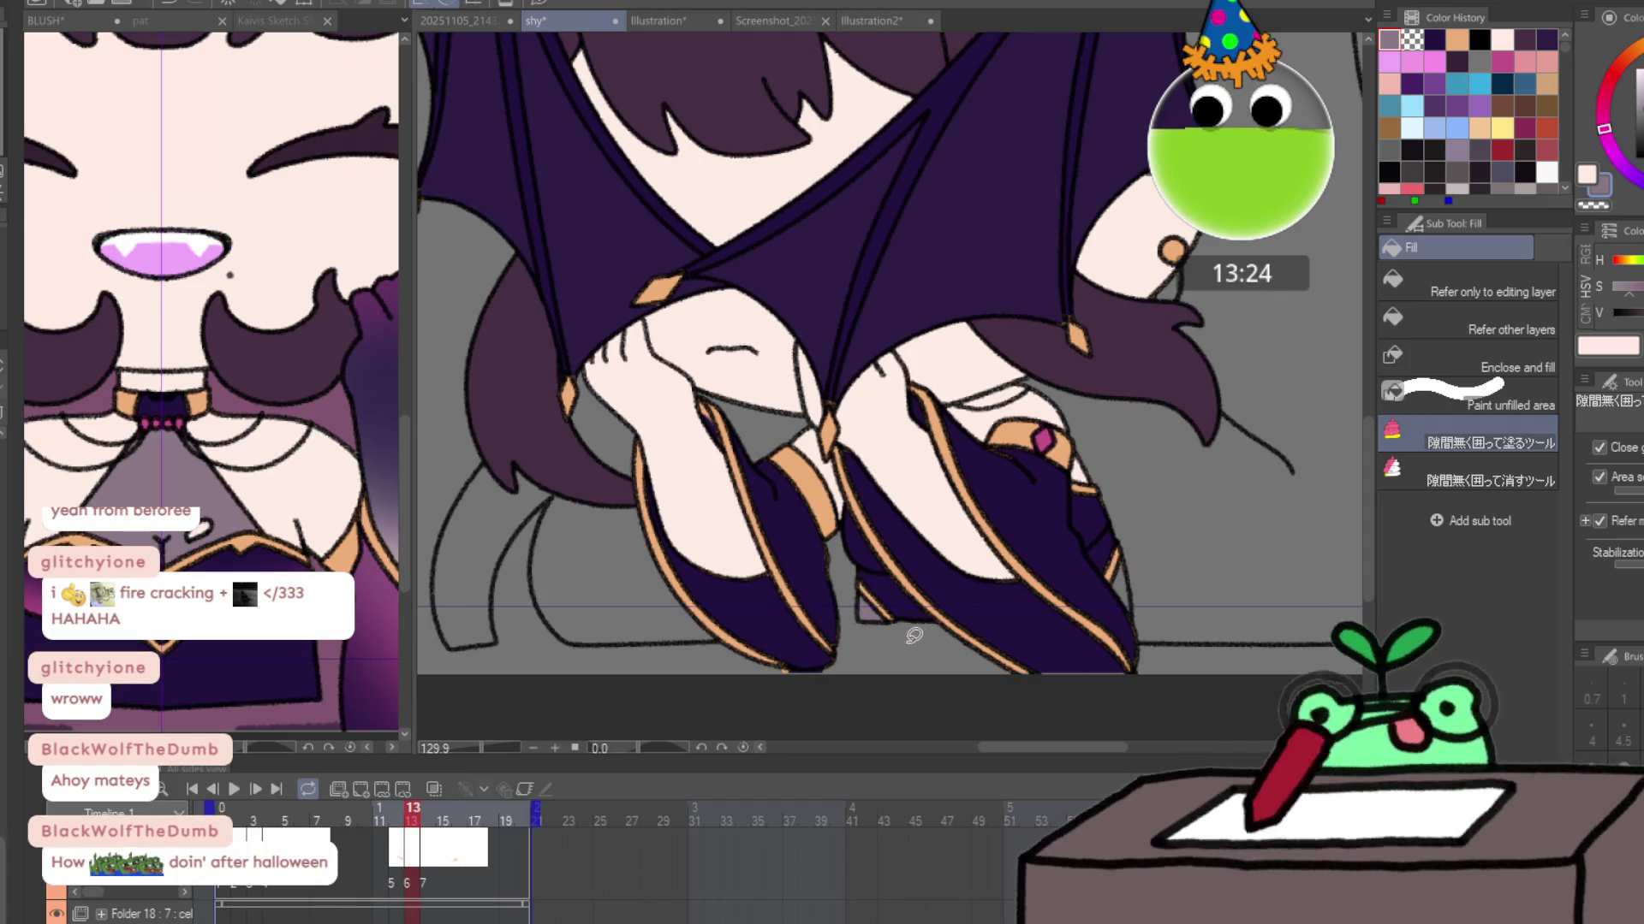
key(Left)
key(Right)
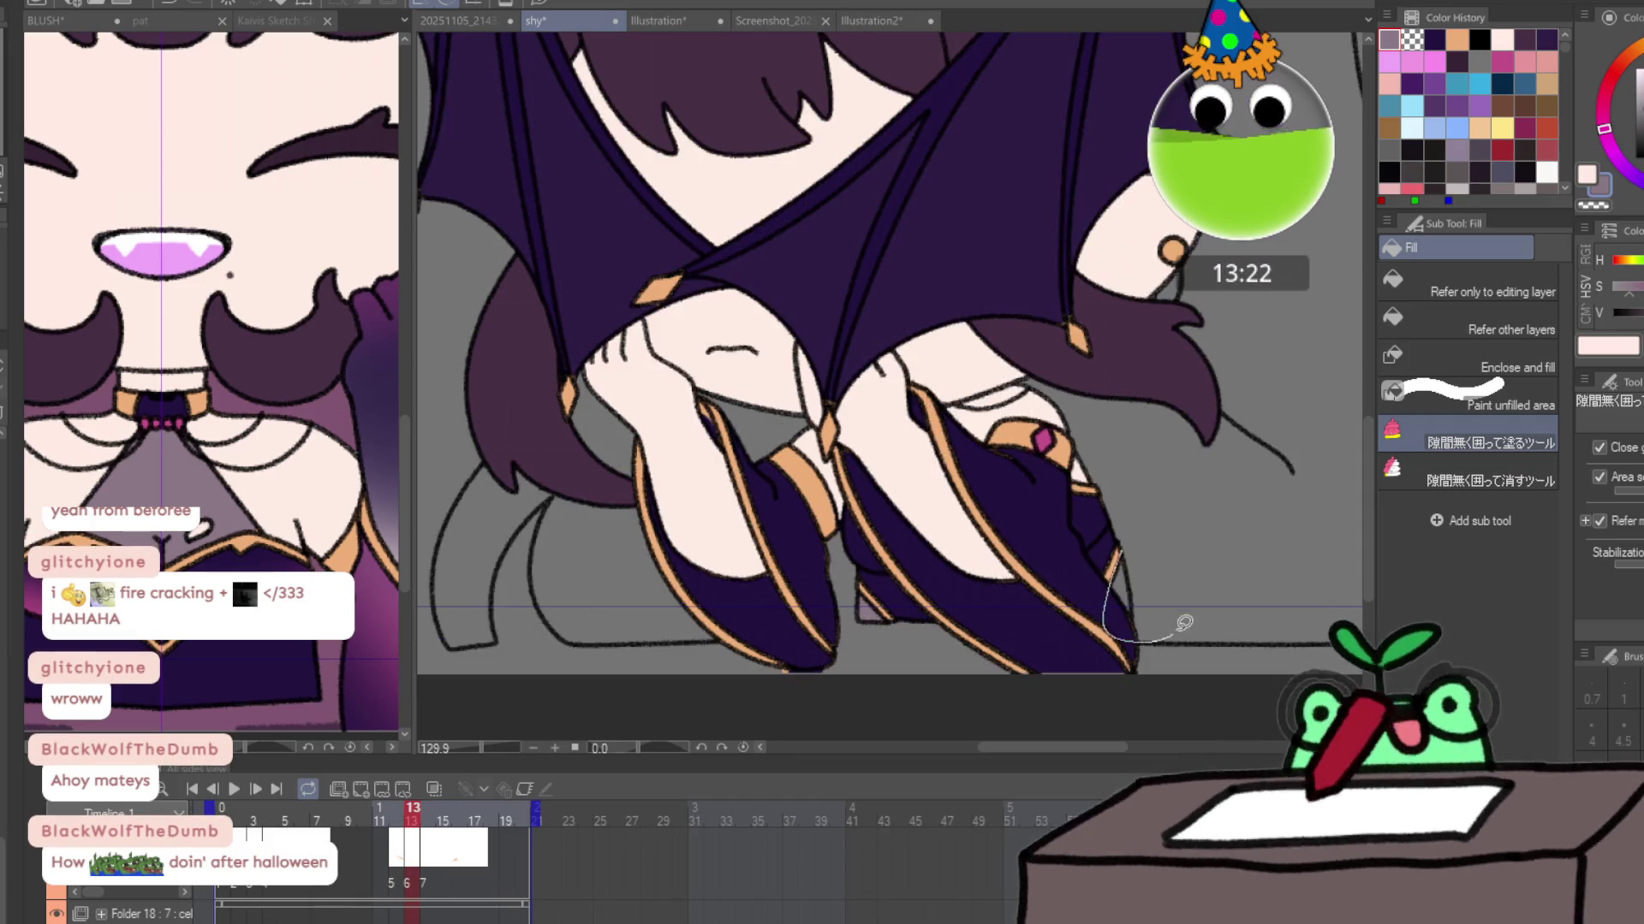
key(Right)
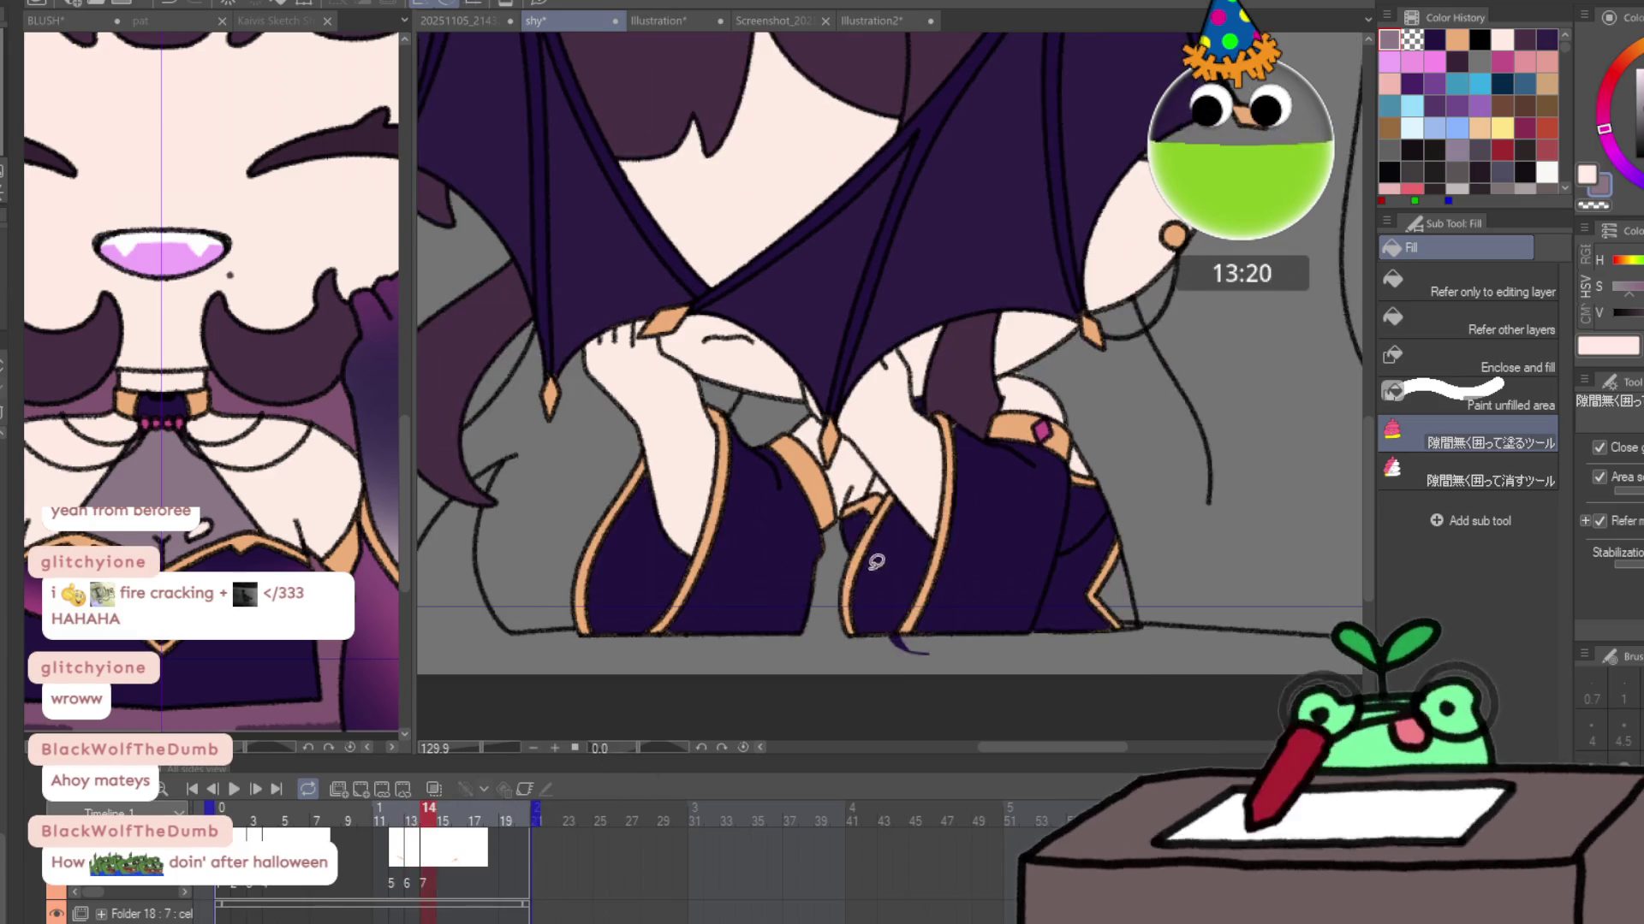
drag(1123, 620, 1130, 625)
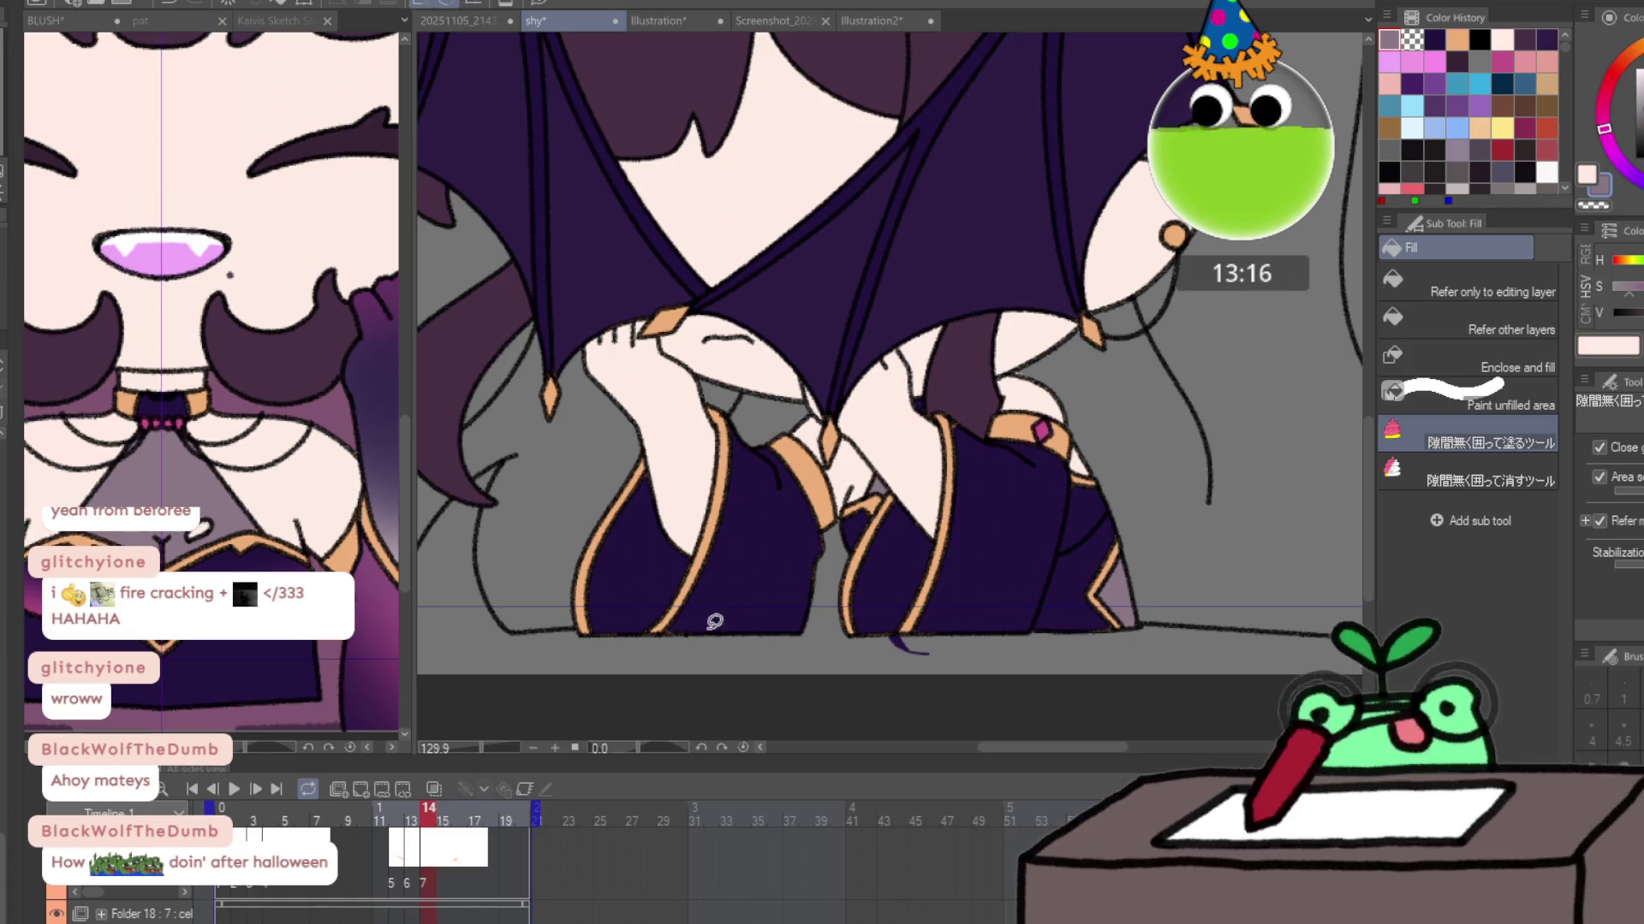
drag(434, 820, 483, 819)
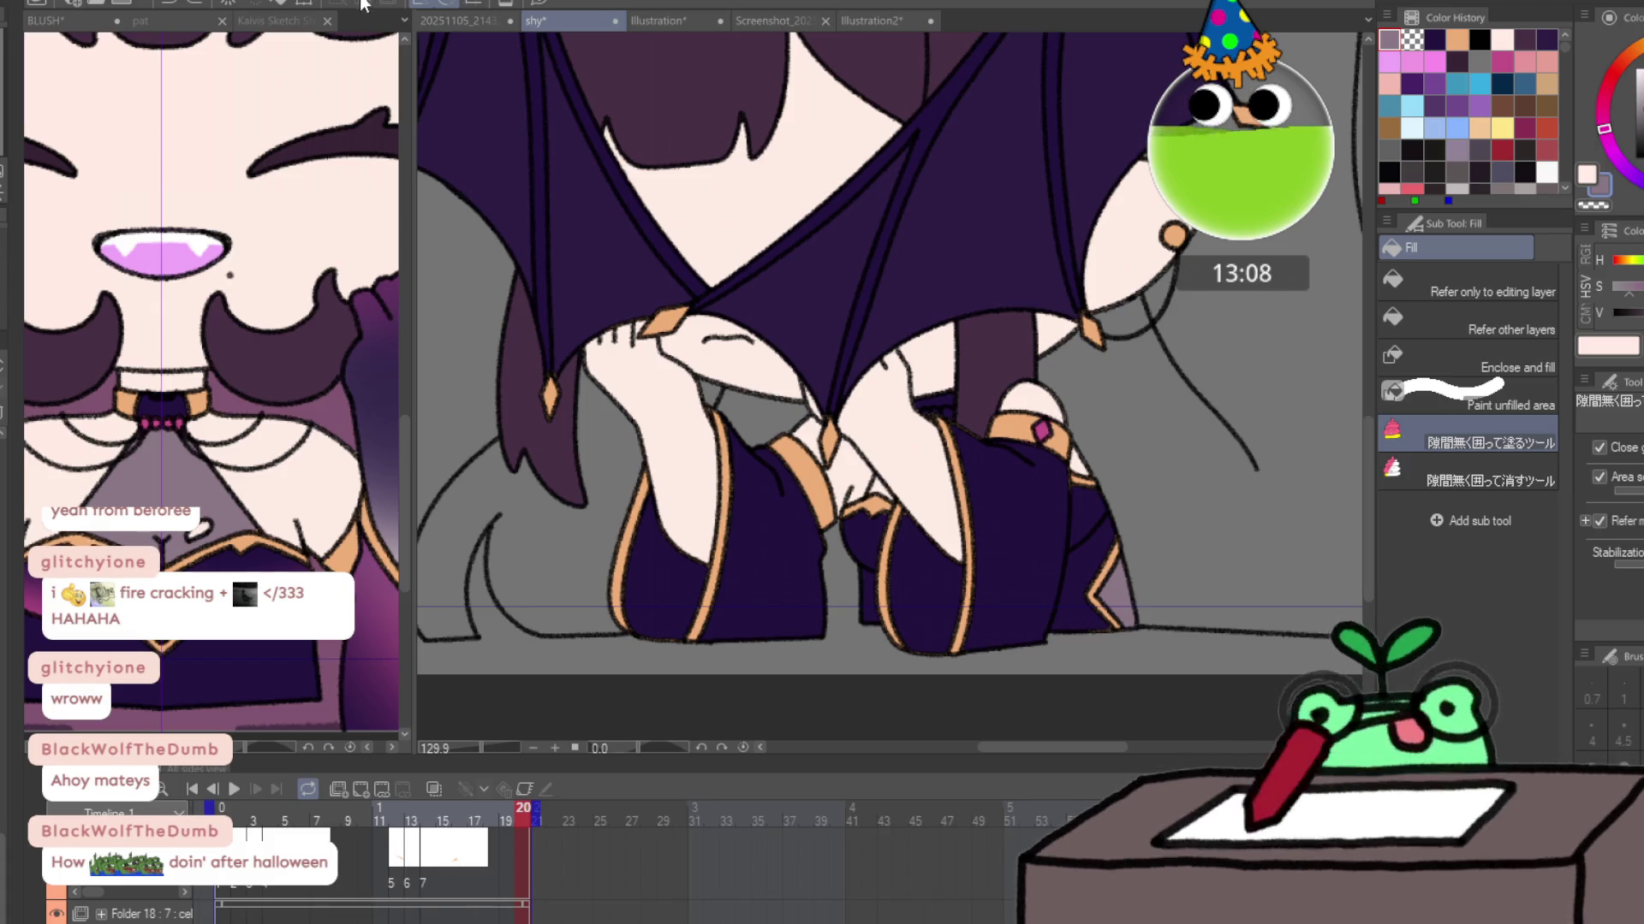
Review frames 5, 11 and 15 of the animation, then move to the Folder 17 animation layer.
scroll(958, 569, down, 5)
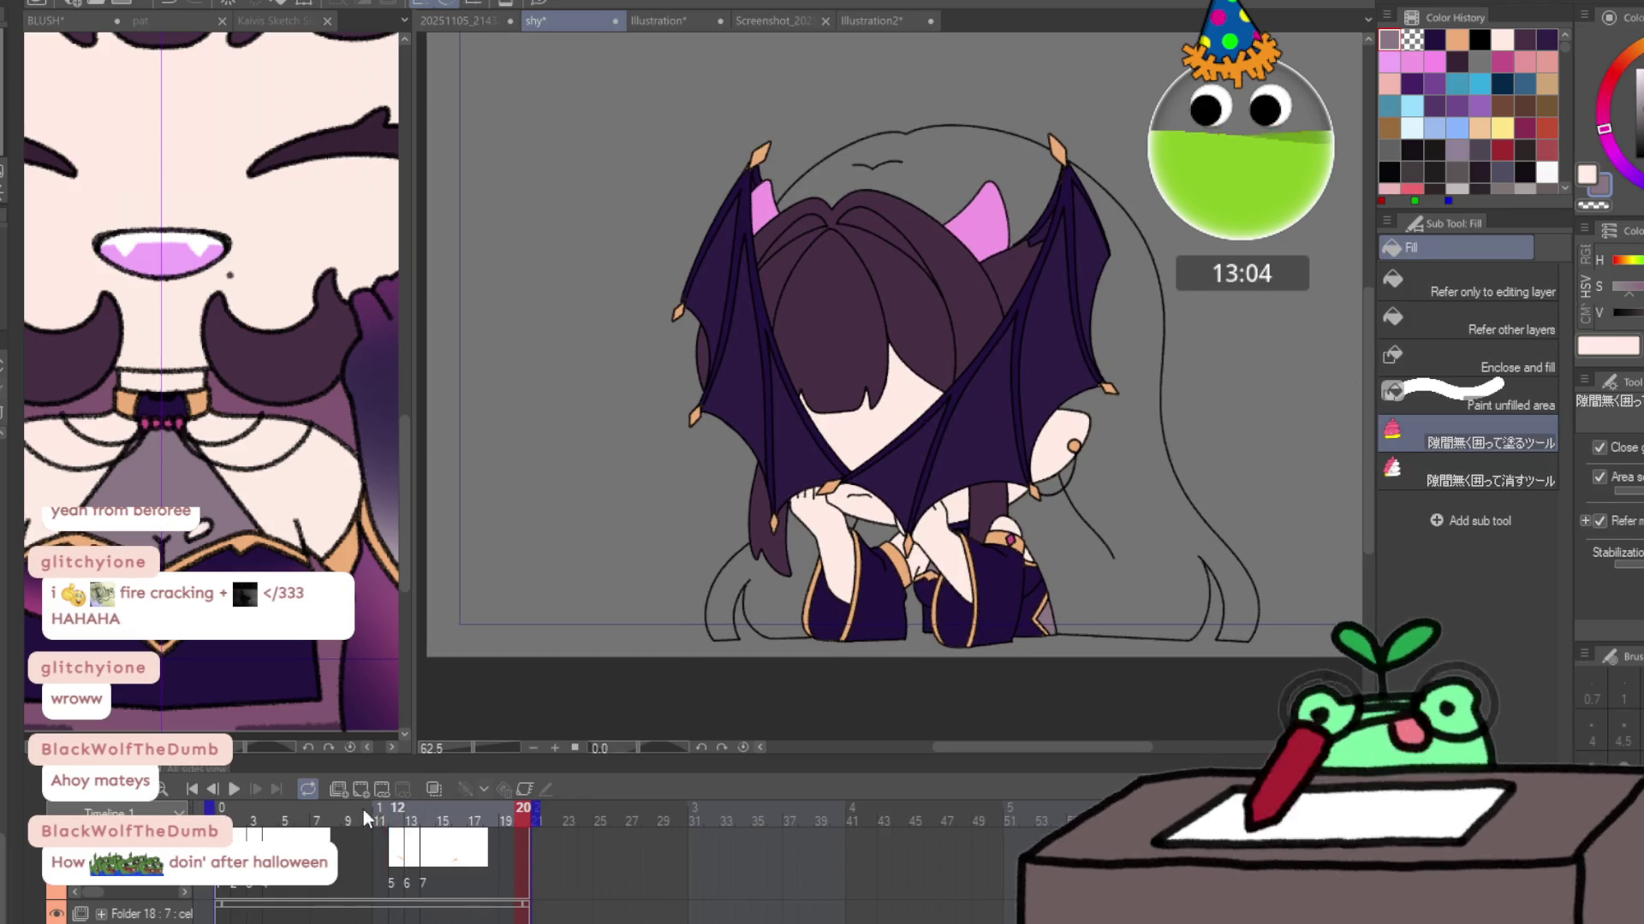
mouse_move(257, 826)
mouse_down()
mouse_move(332, 833)
mouse_move(269, 832)
mouse_up()
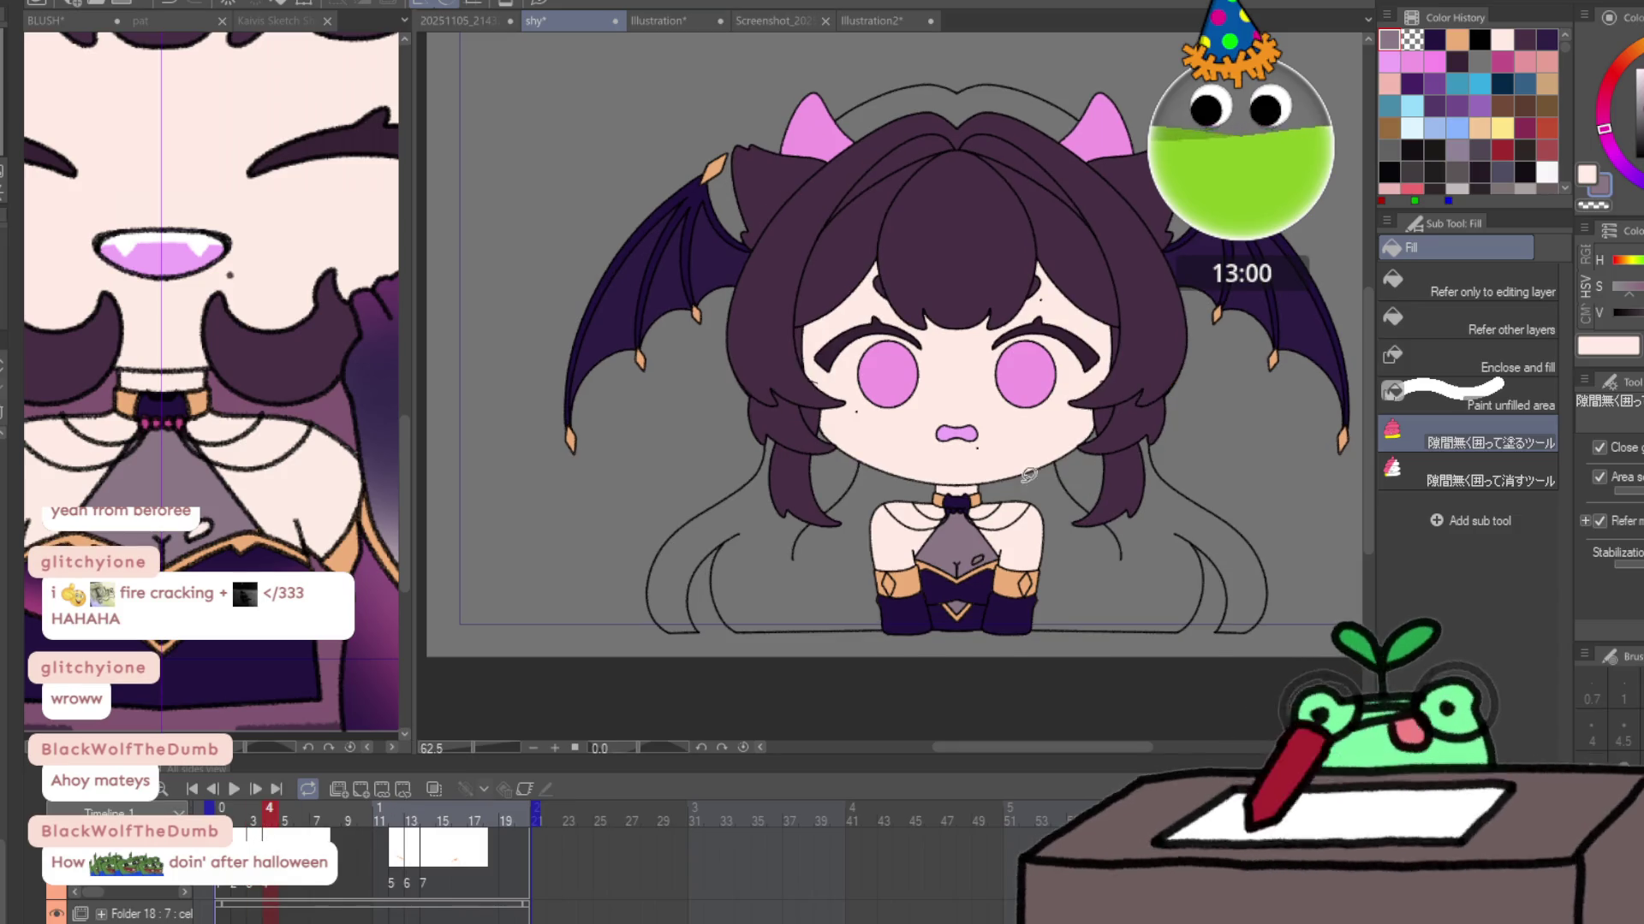
key(e)
key(g)
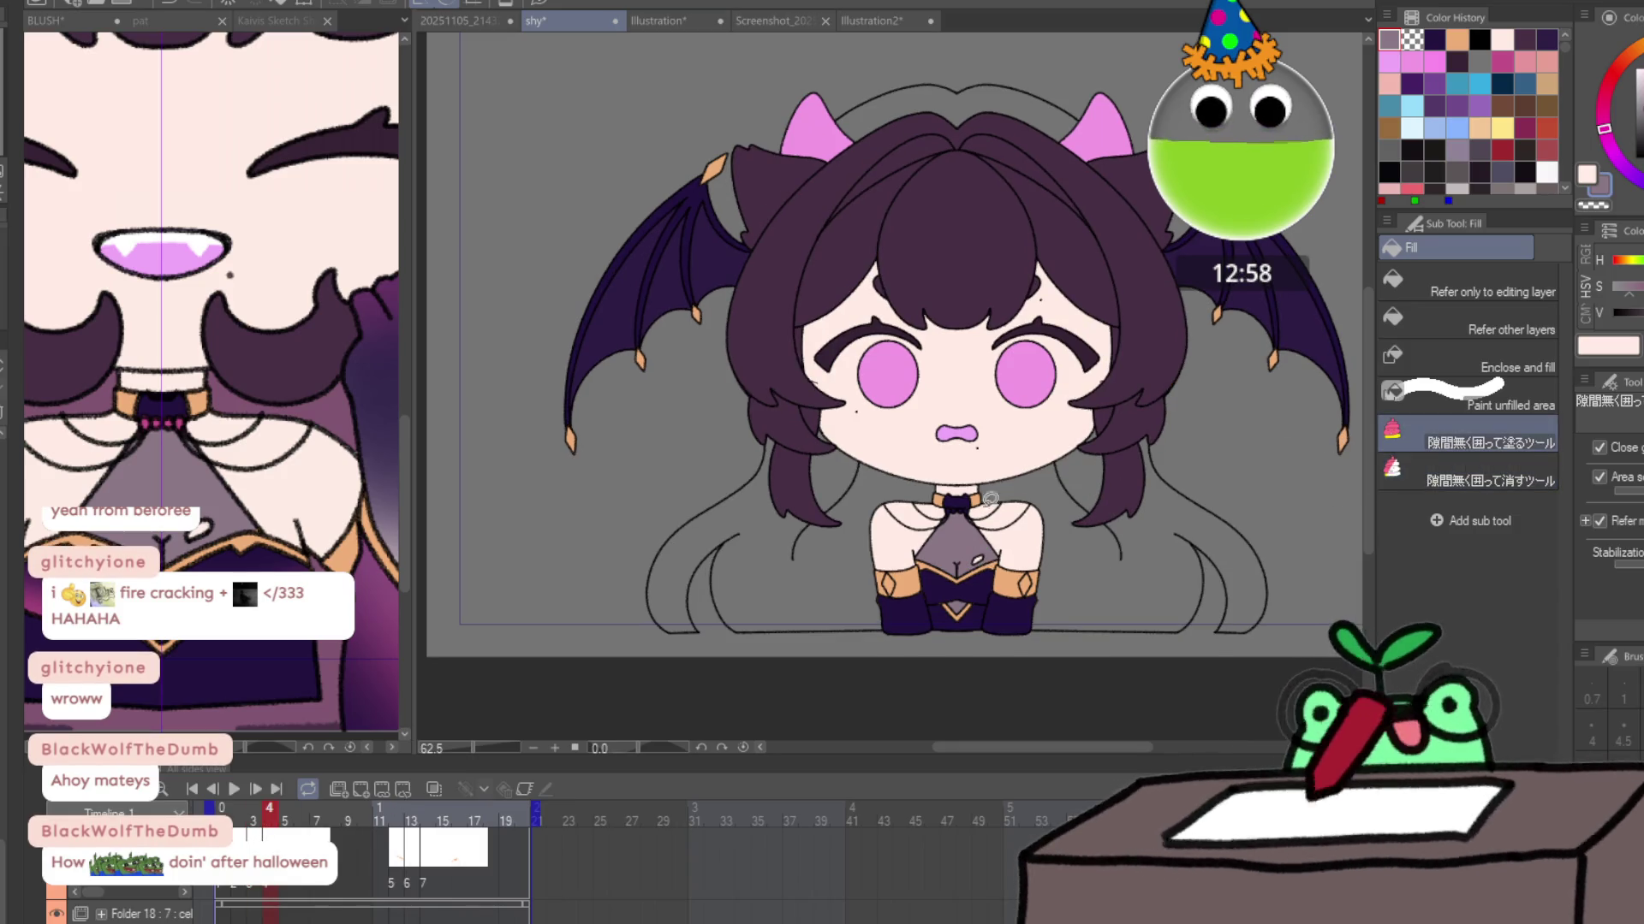
drag(287, 822, 417, 824)
mouse_move(615, 802)
mouse_down()
mouse_move(333, 807)
mouse_move(465, 819)
mouse_move(285, 808)
mouse_up()
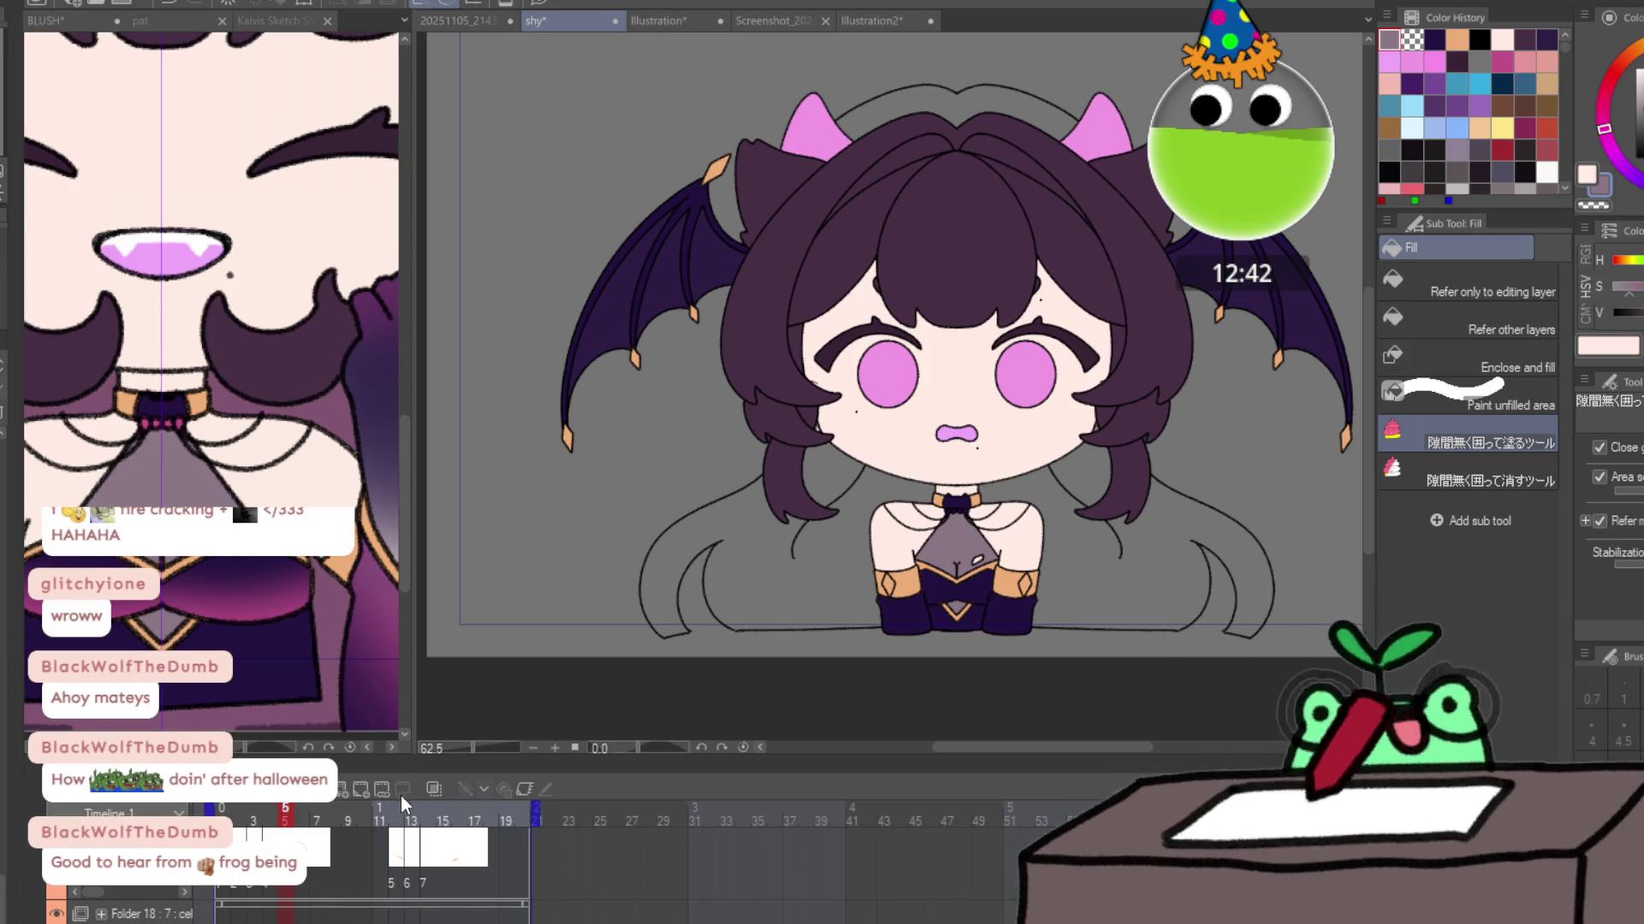
key(alt+bracketleft)
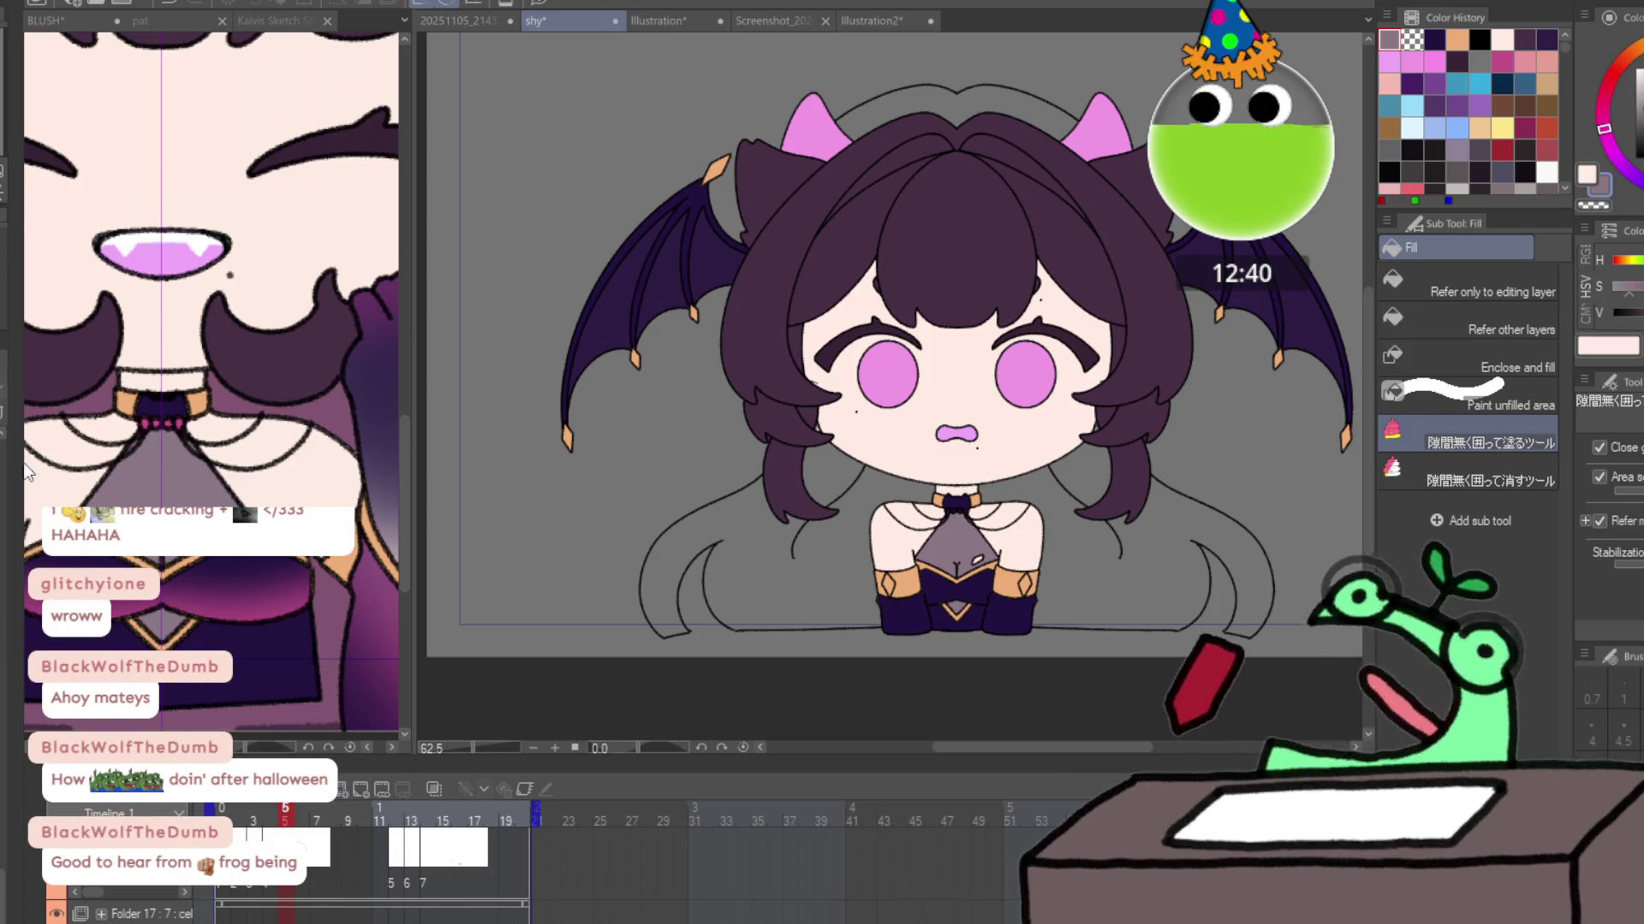
Return to the first frame and sample the pink colour from the pat reference document.
key(Home)
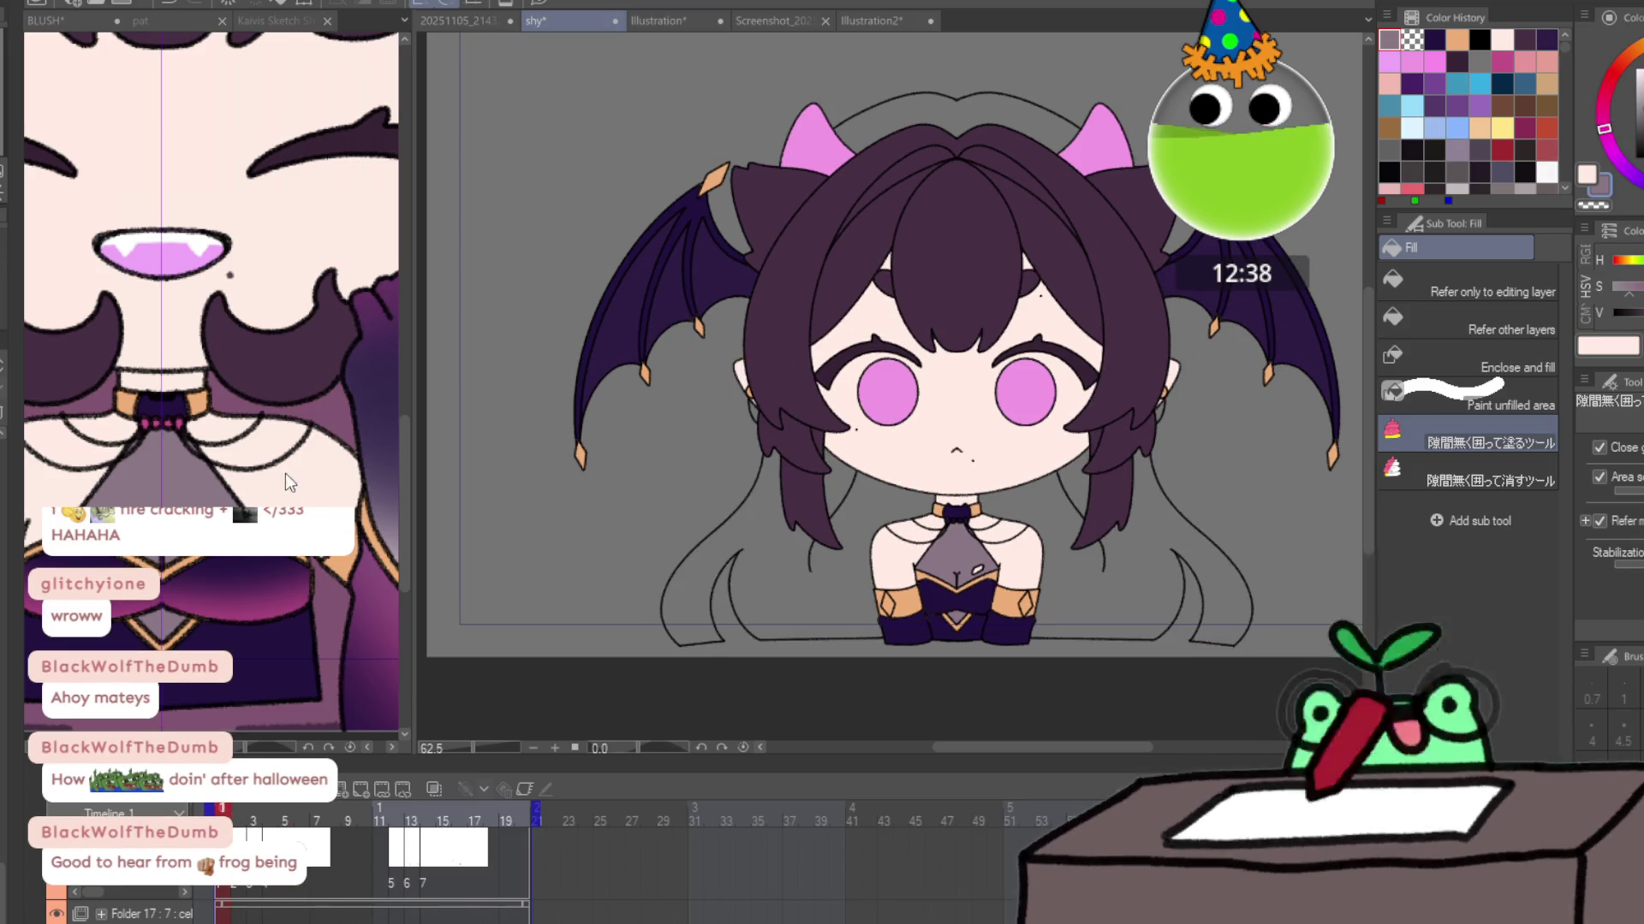
click(290, 578)
scroll(285, 582, down, 5)
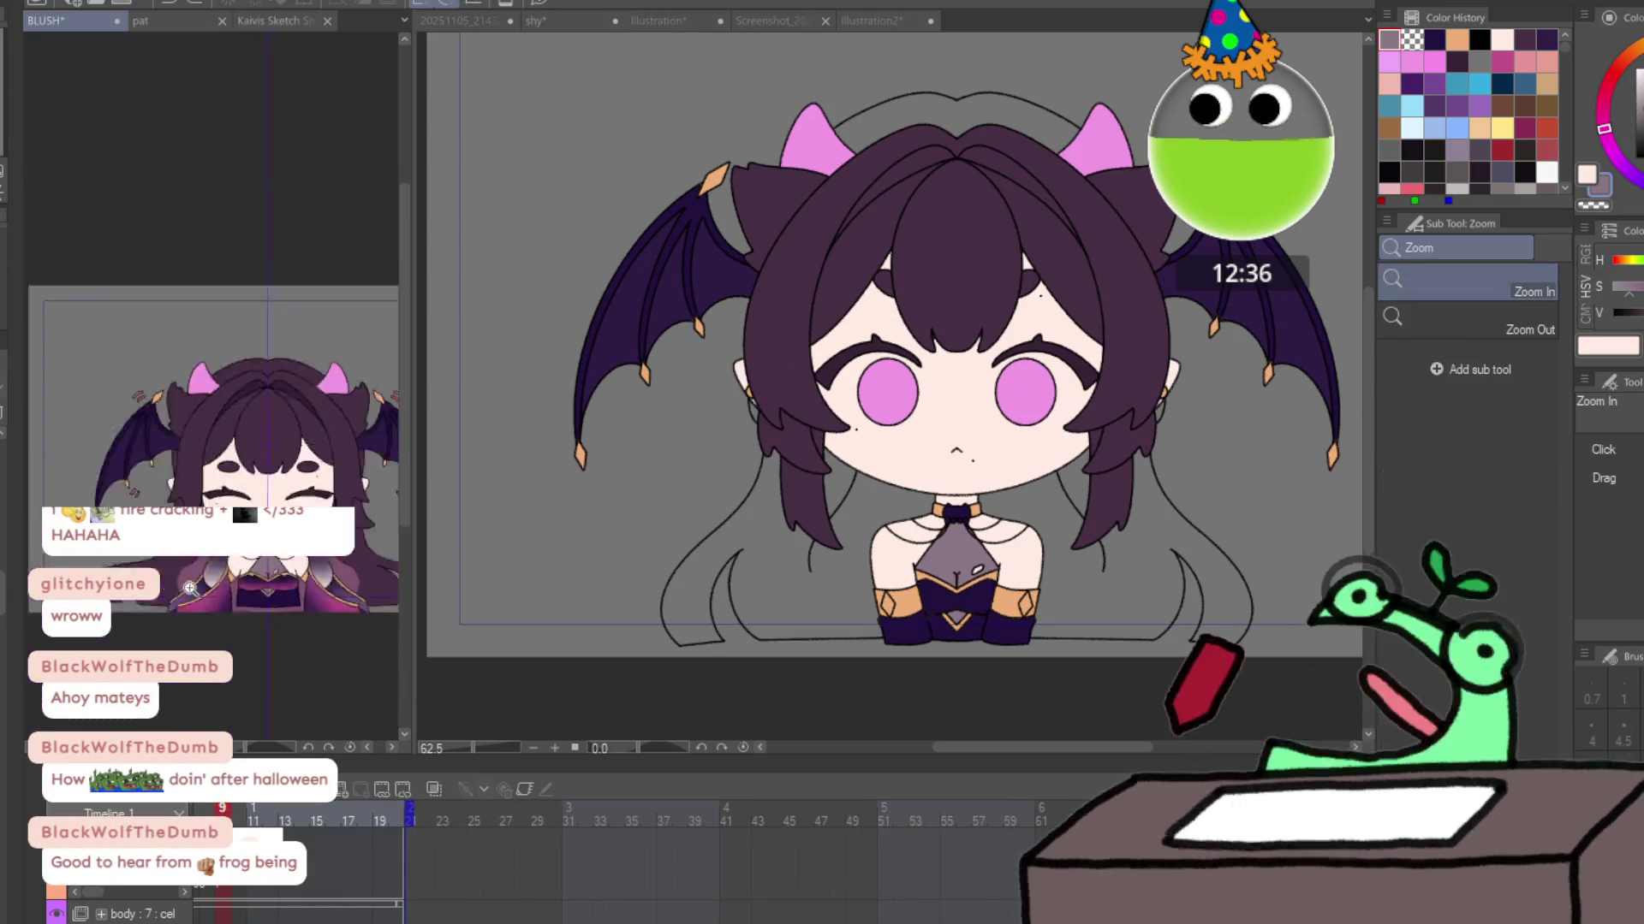
scroll(266, 572, up, 4)
drag(266, 572, 211, 584)
click(167, 20)
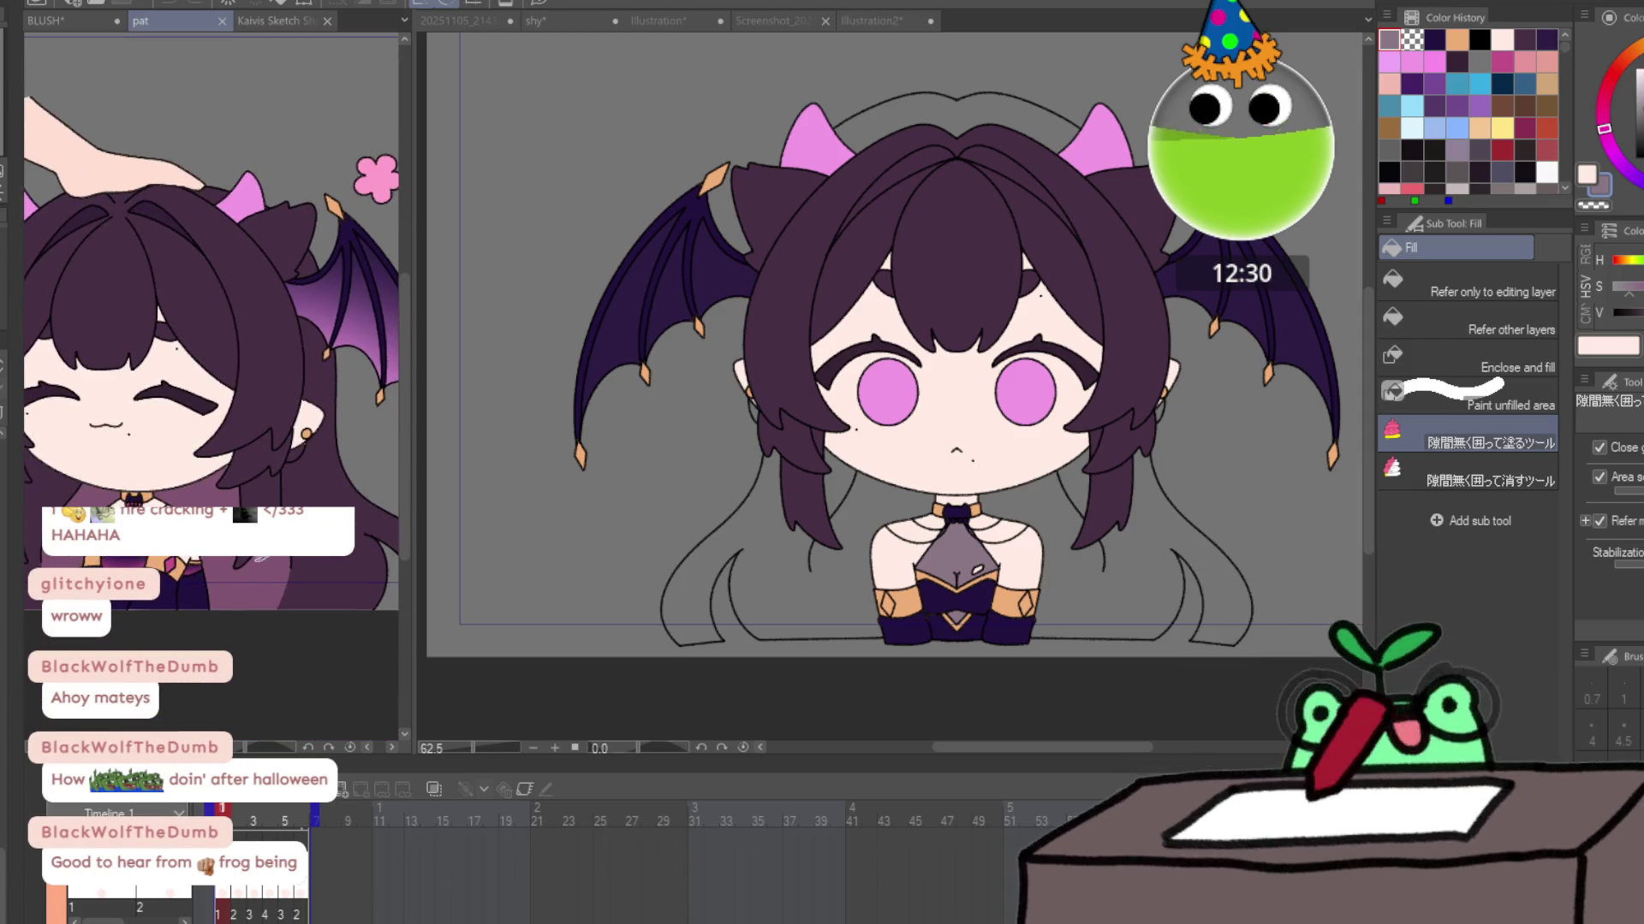
scroll(168, 569, up, 5)
alt+click(188, 557)
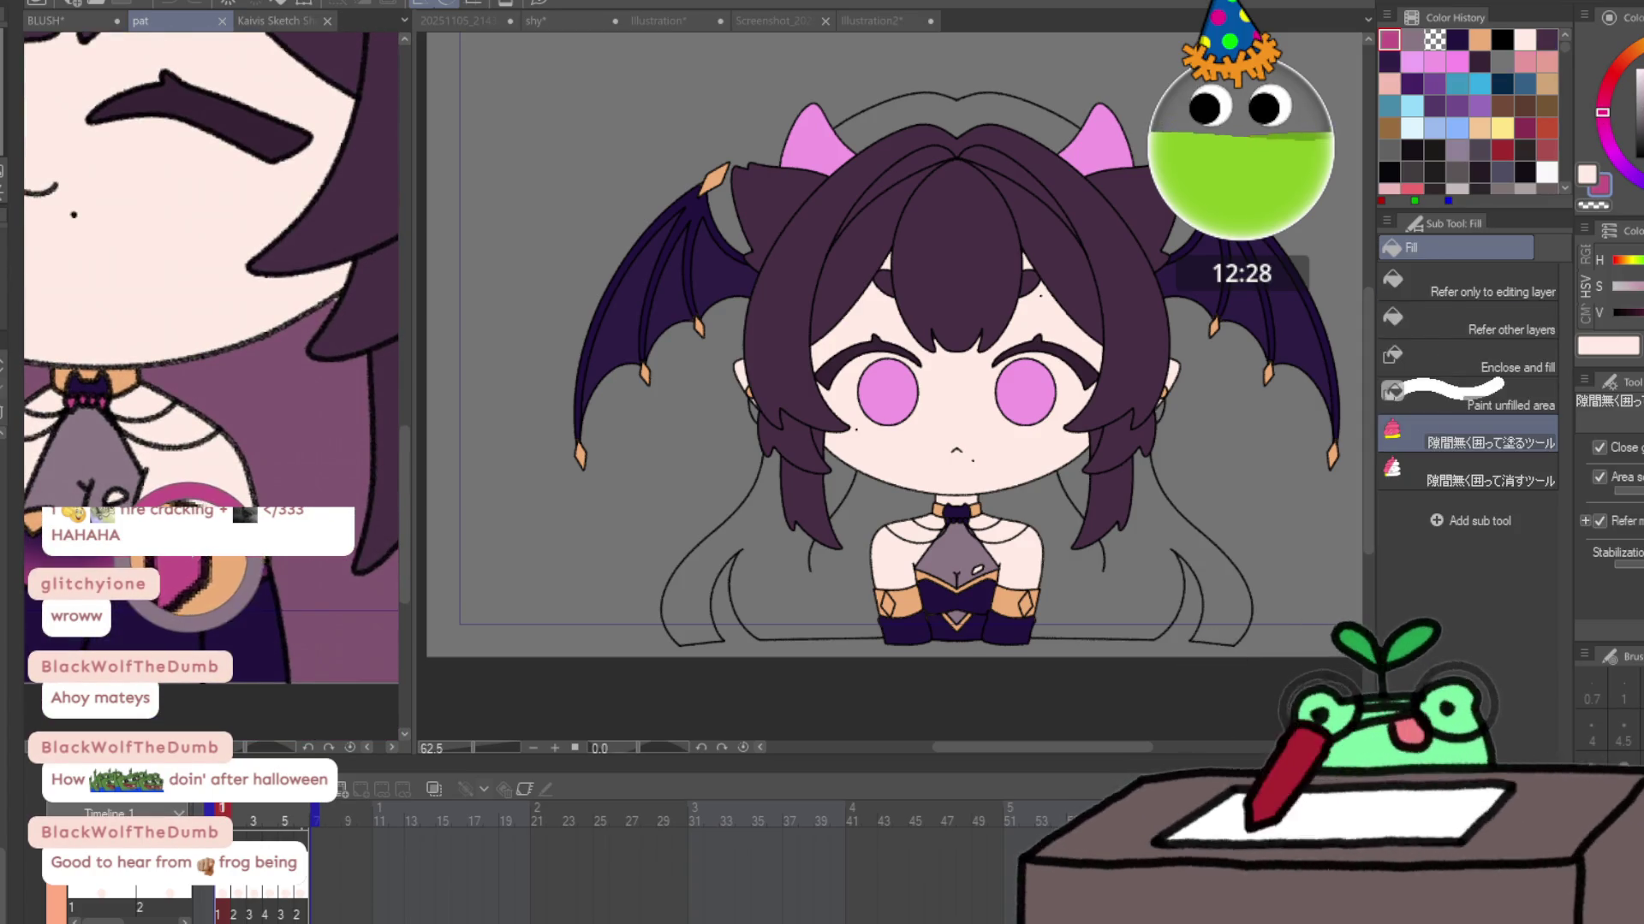
Fill both arm-cuff diamonds pink on frames 1 and 2, plus frame 1's choker beads.
click(947, 660)
scroll(971, 634, up, 5)
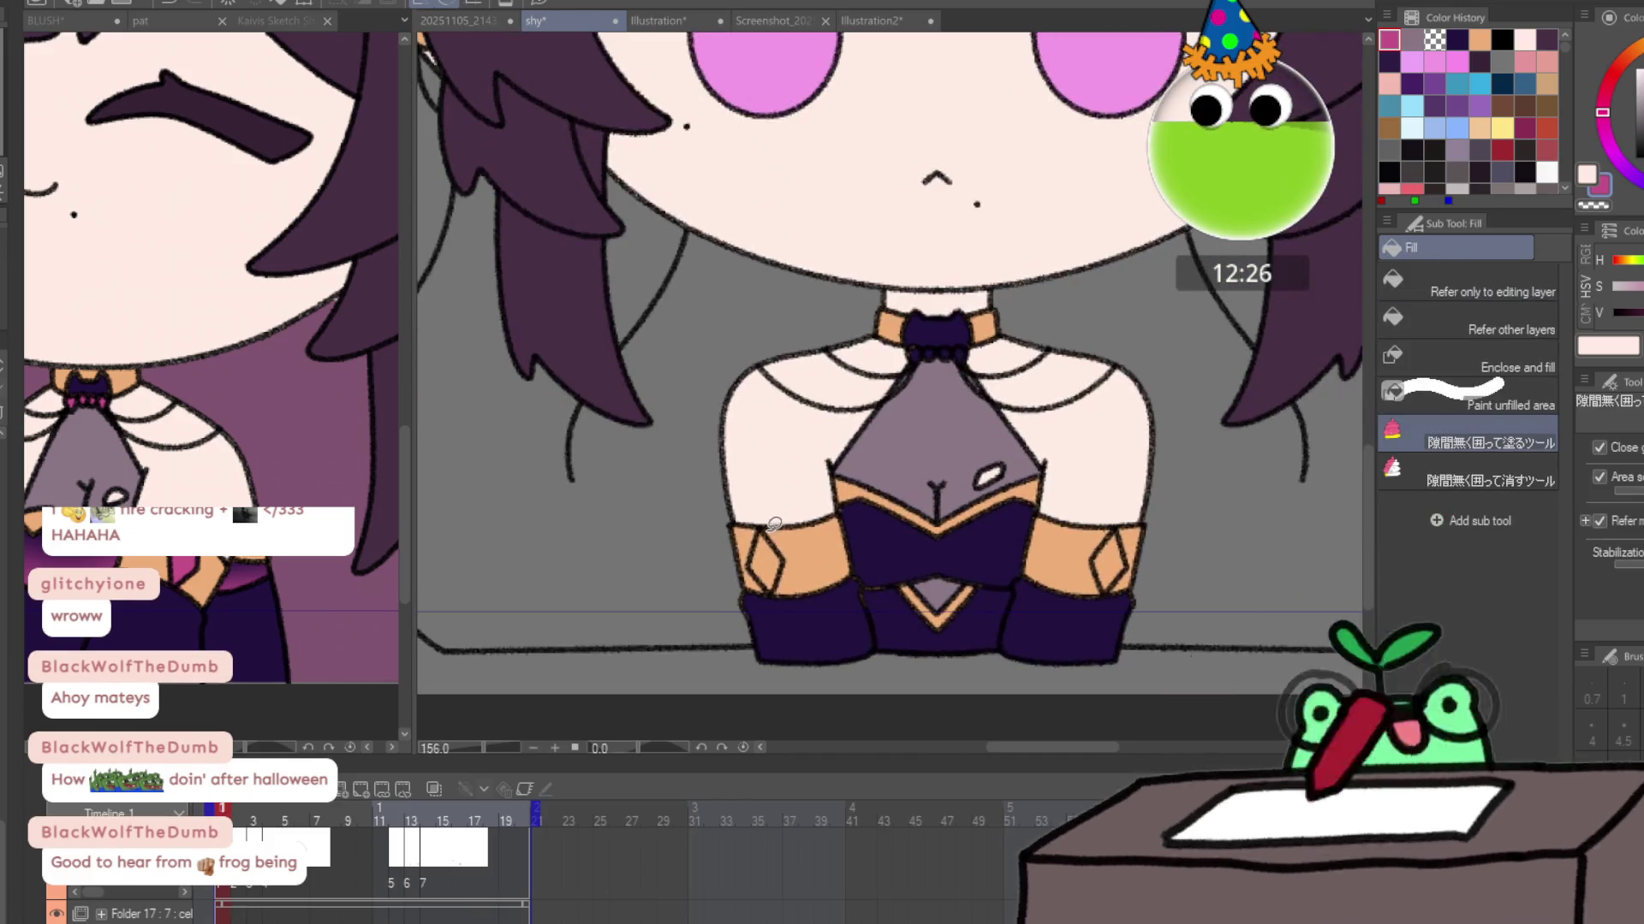
click(764, 561)
click(1109, 561)
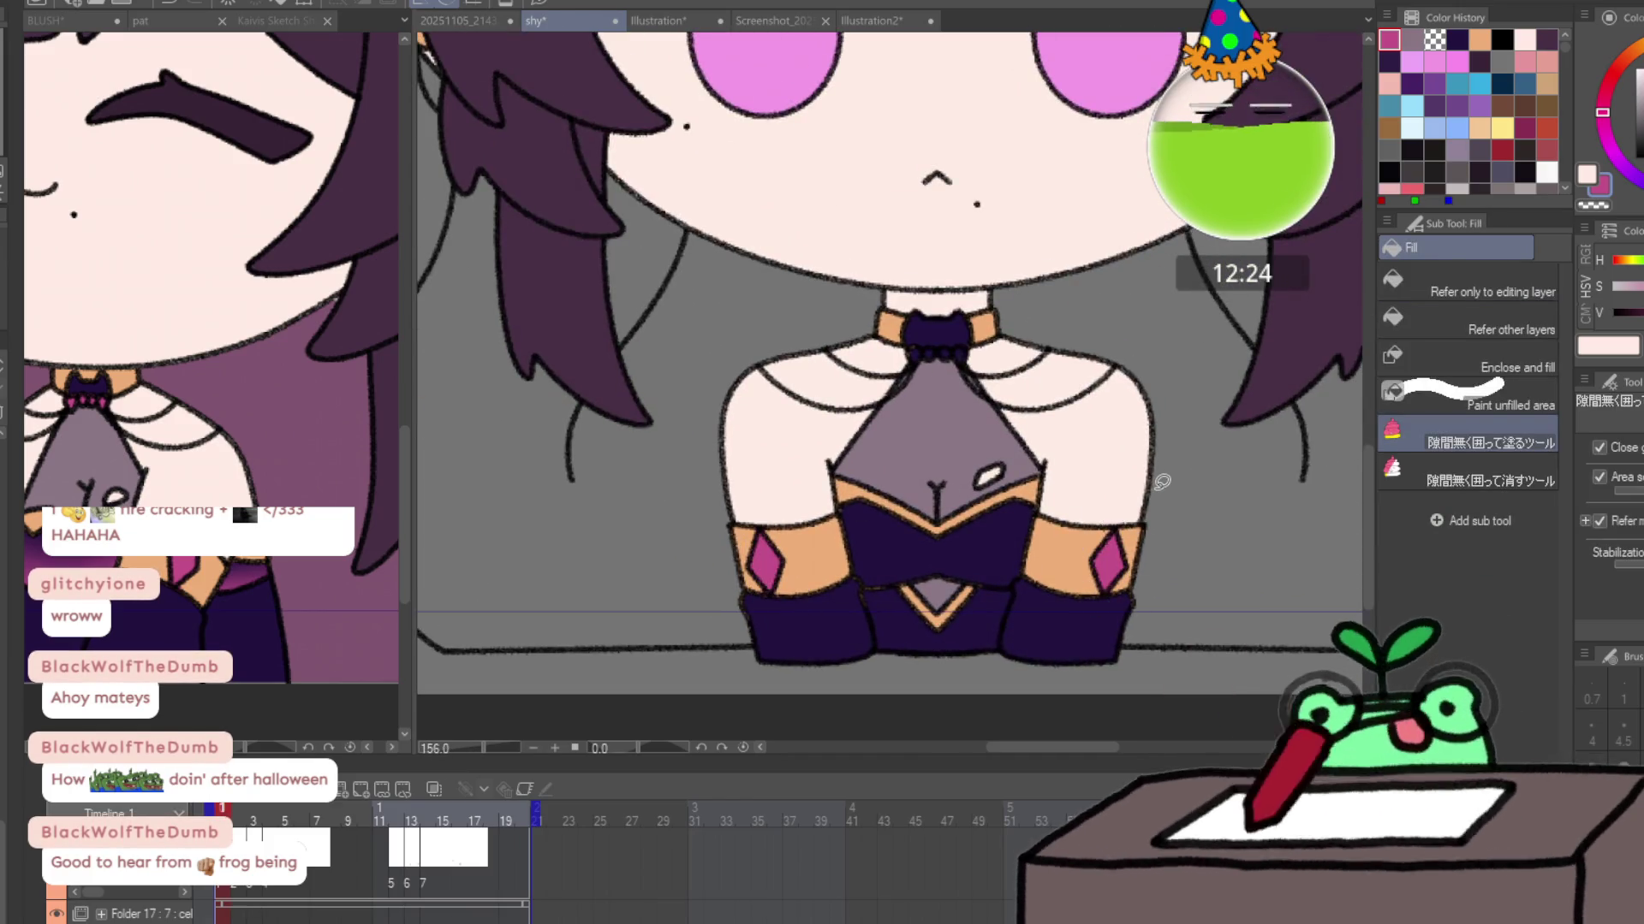
click(957, 351)
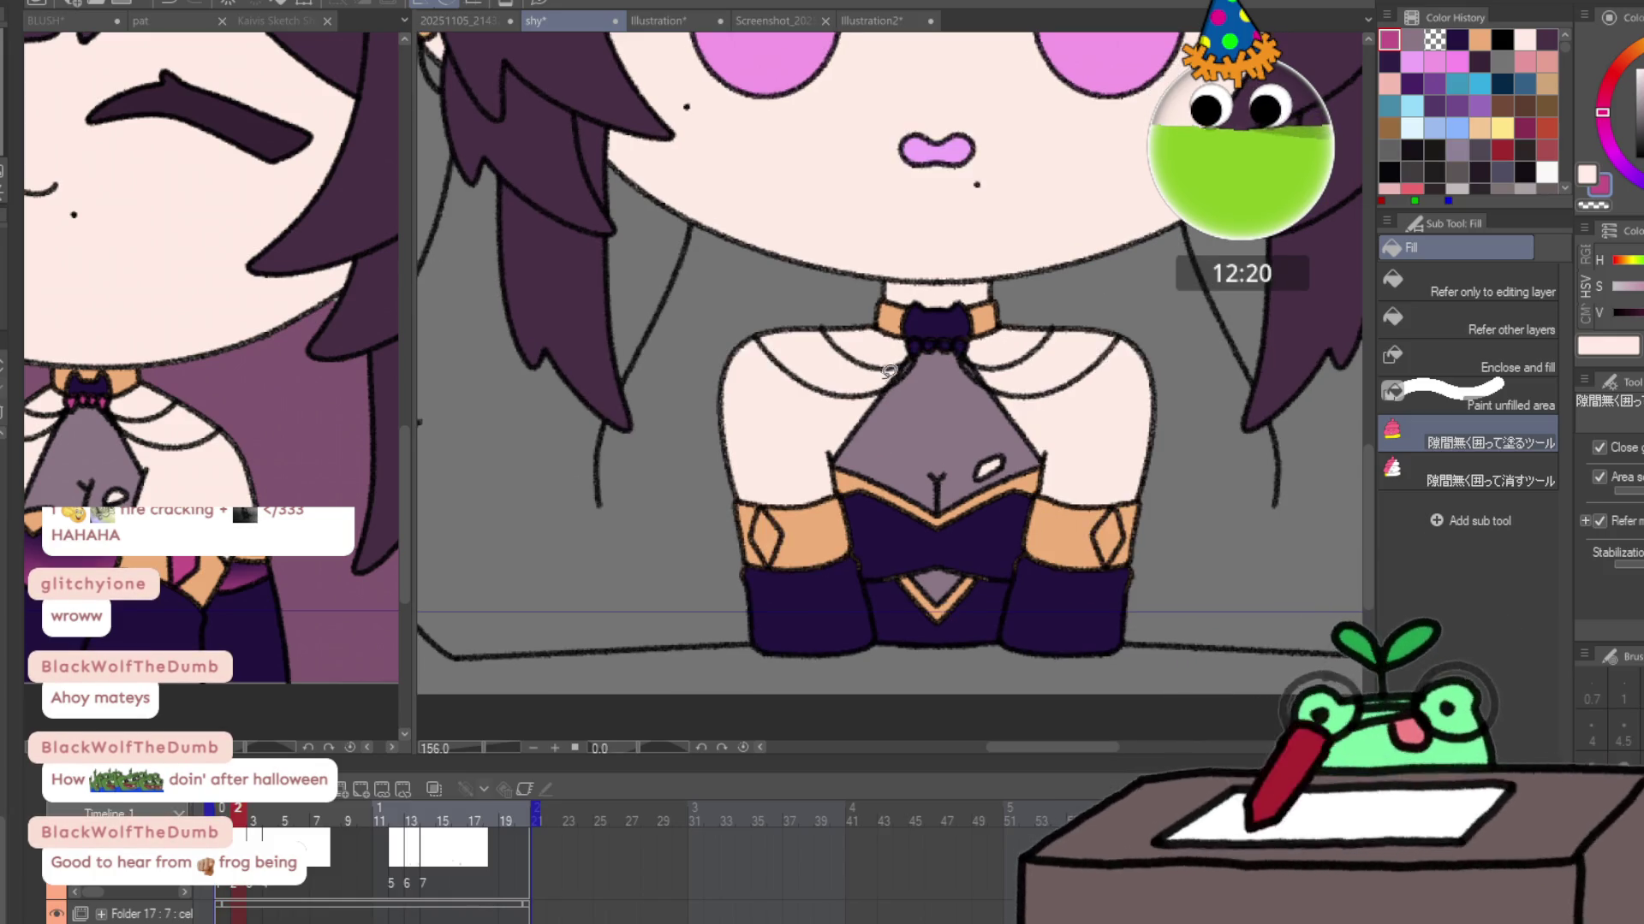
key(Right)
click(763, 532)
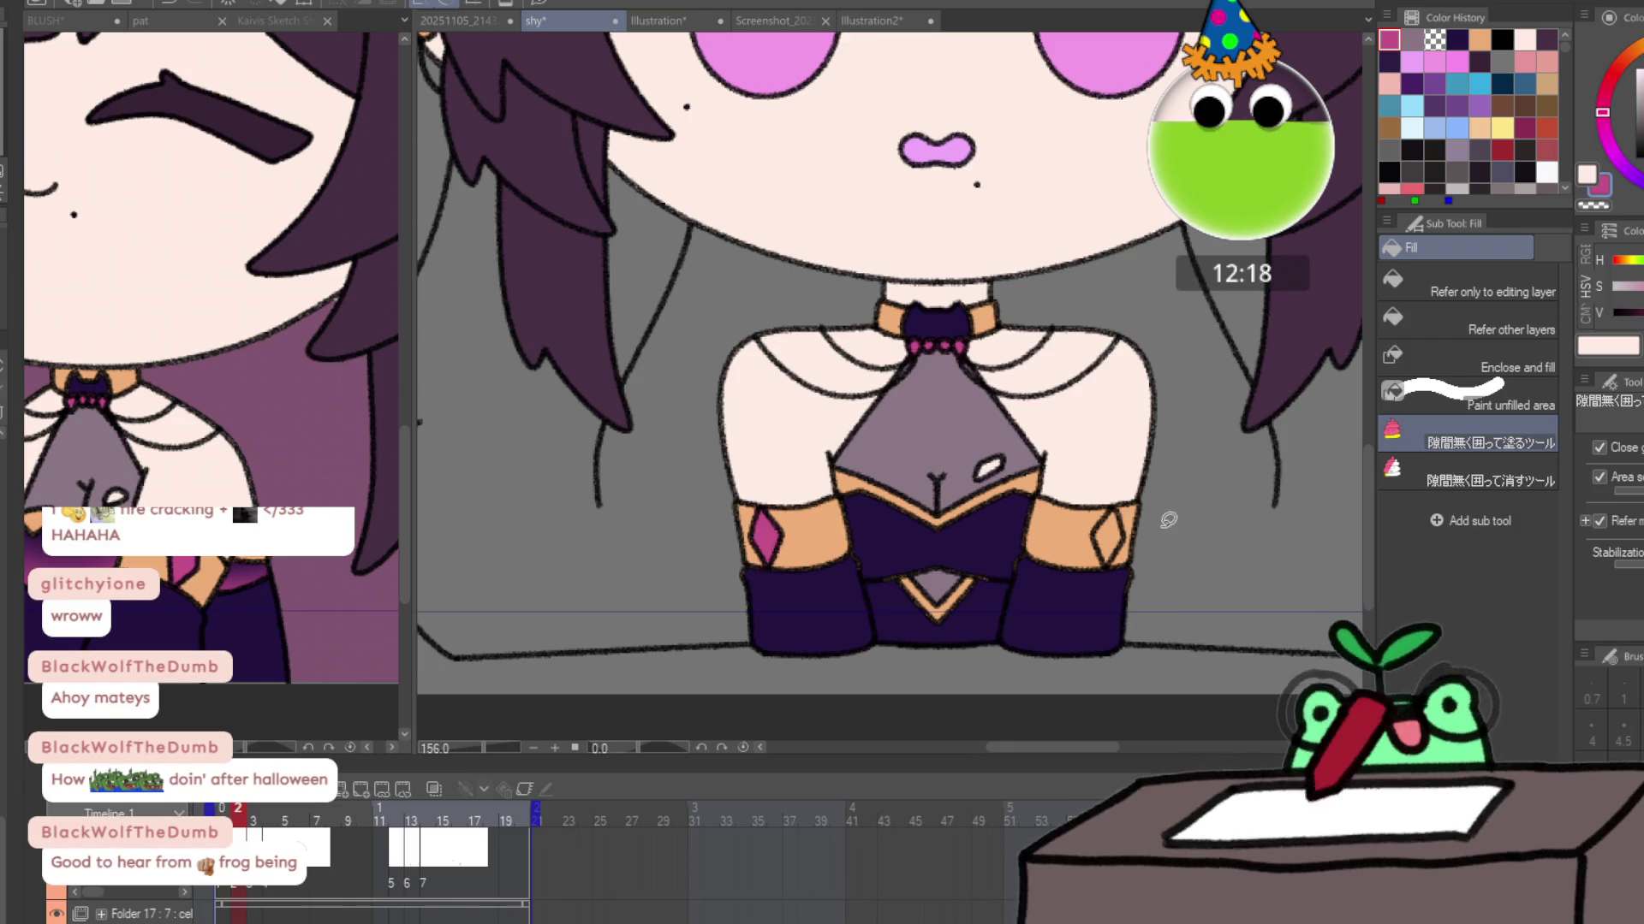
click(1107, 532)
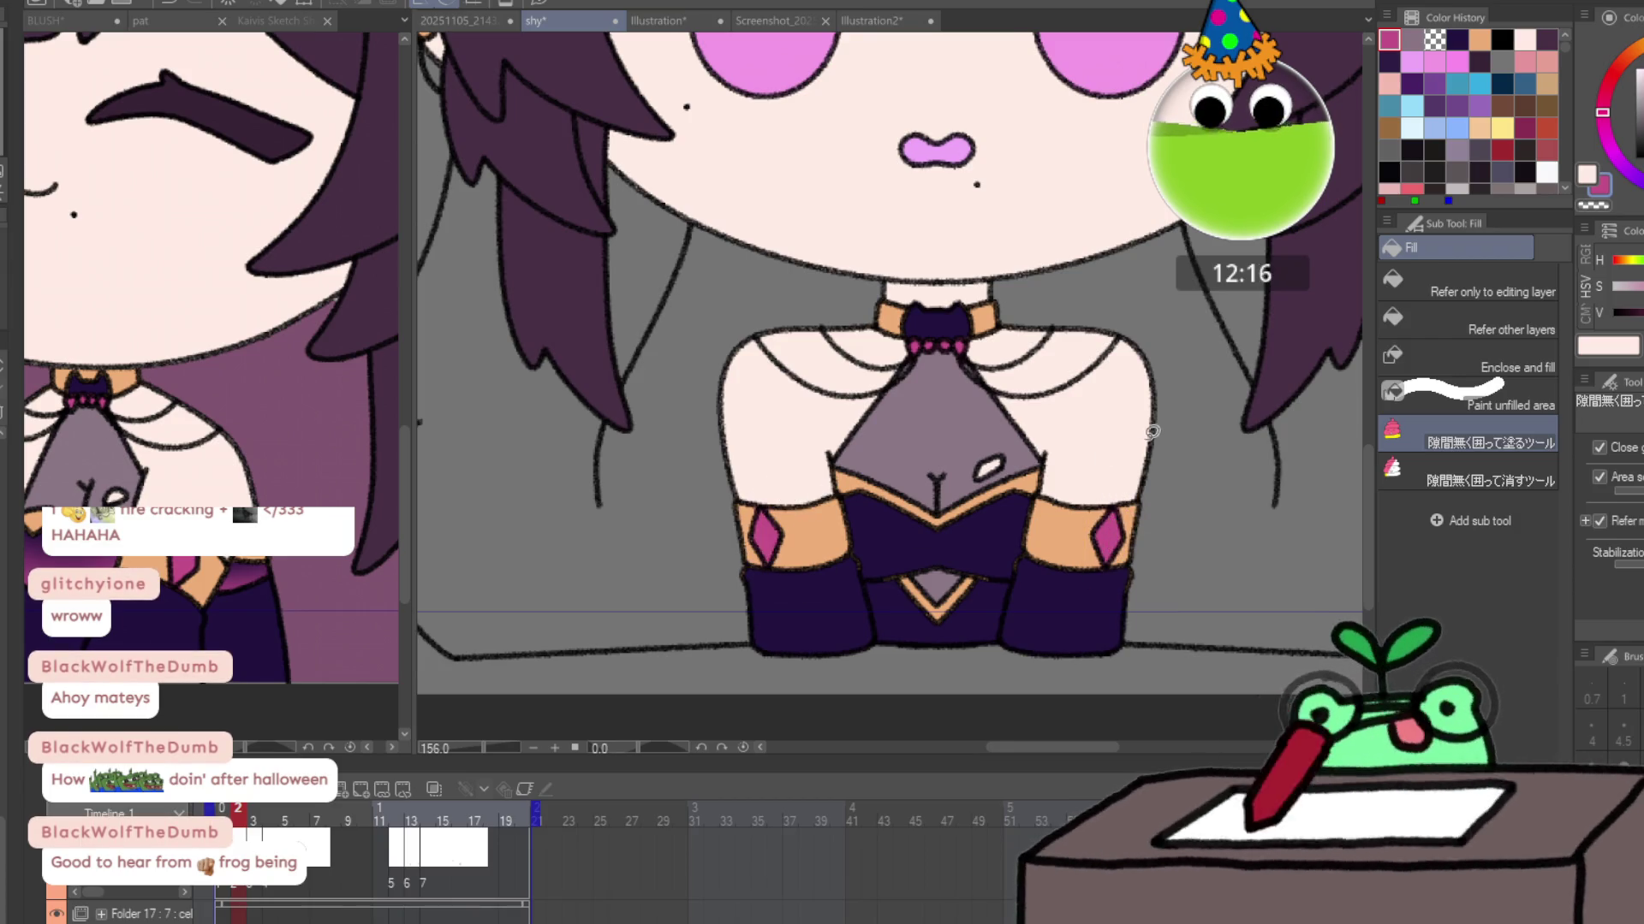
Fill both cuff diamonds pink on frames 3 and 4, plus frame 4's choker beads.
key(Right)
click(765, 521)
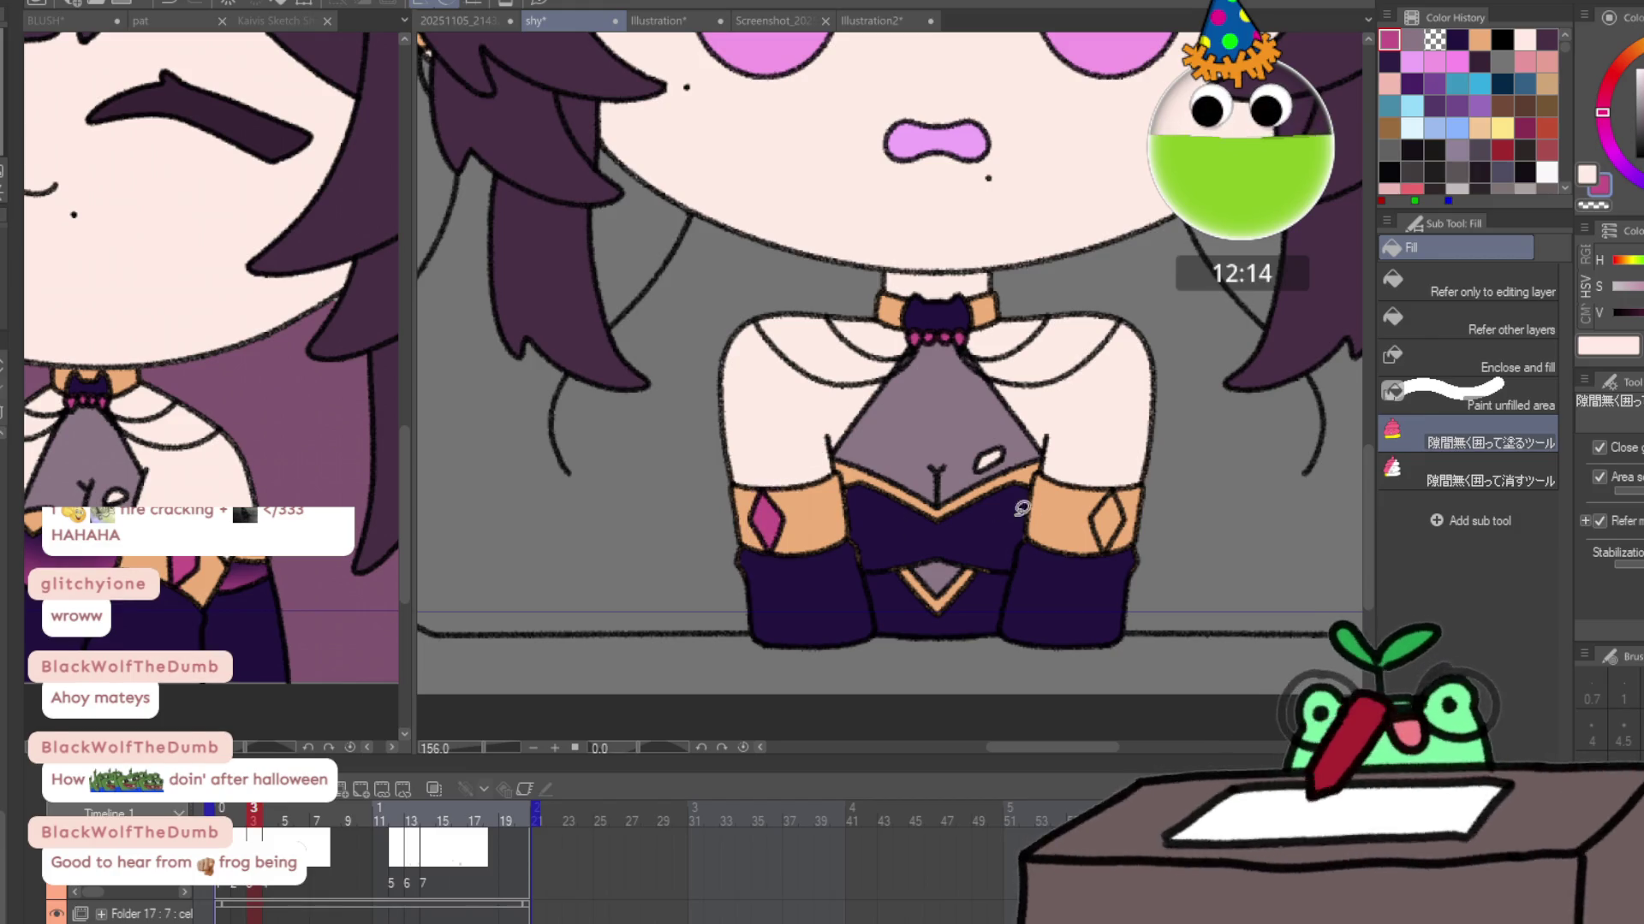
click(1107, 518)
key(Right)
click(1107, 517)
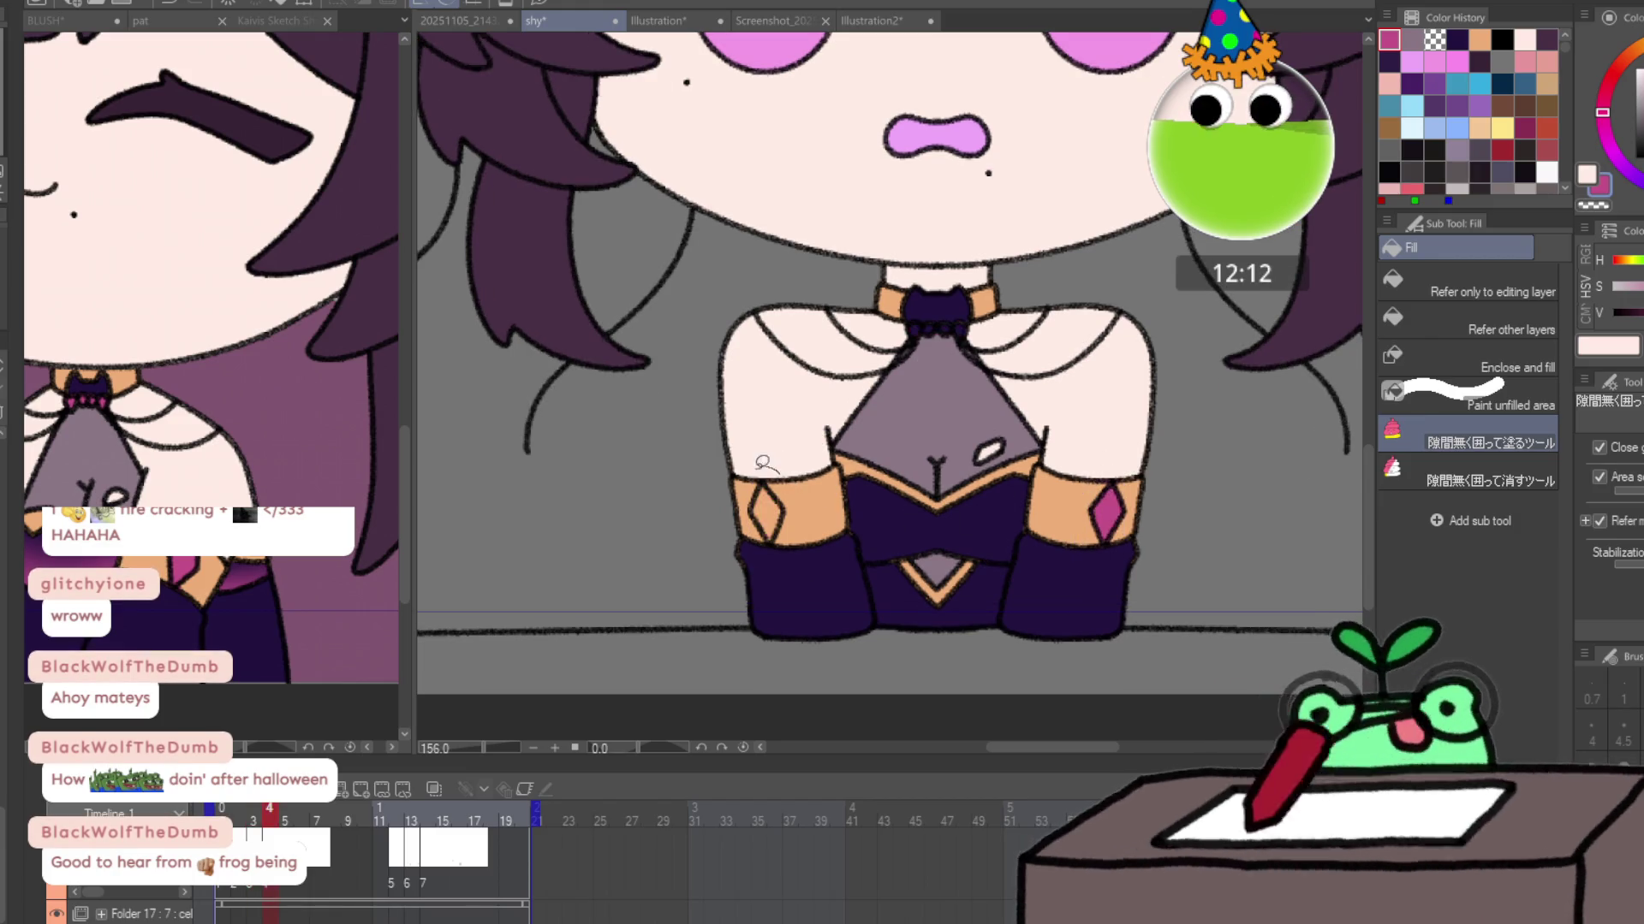
click(766, 514)
click(957, 327)
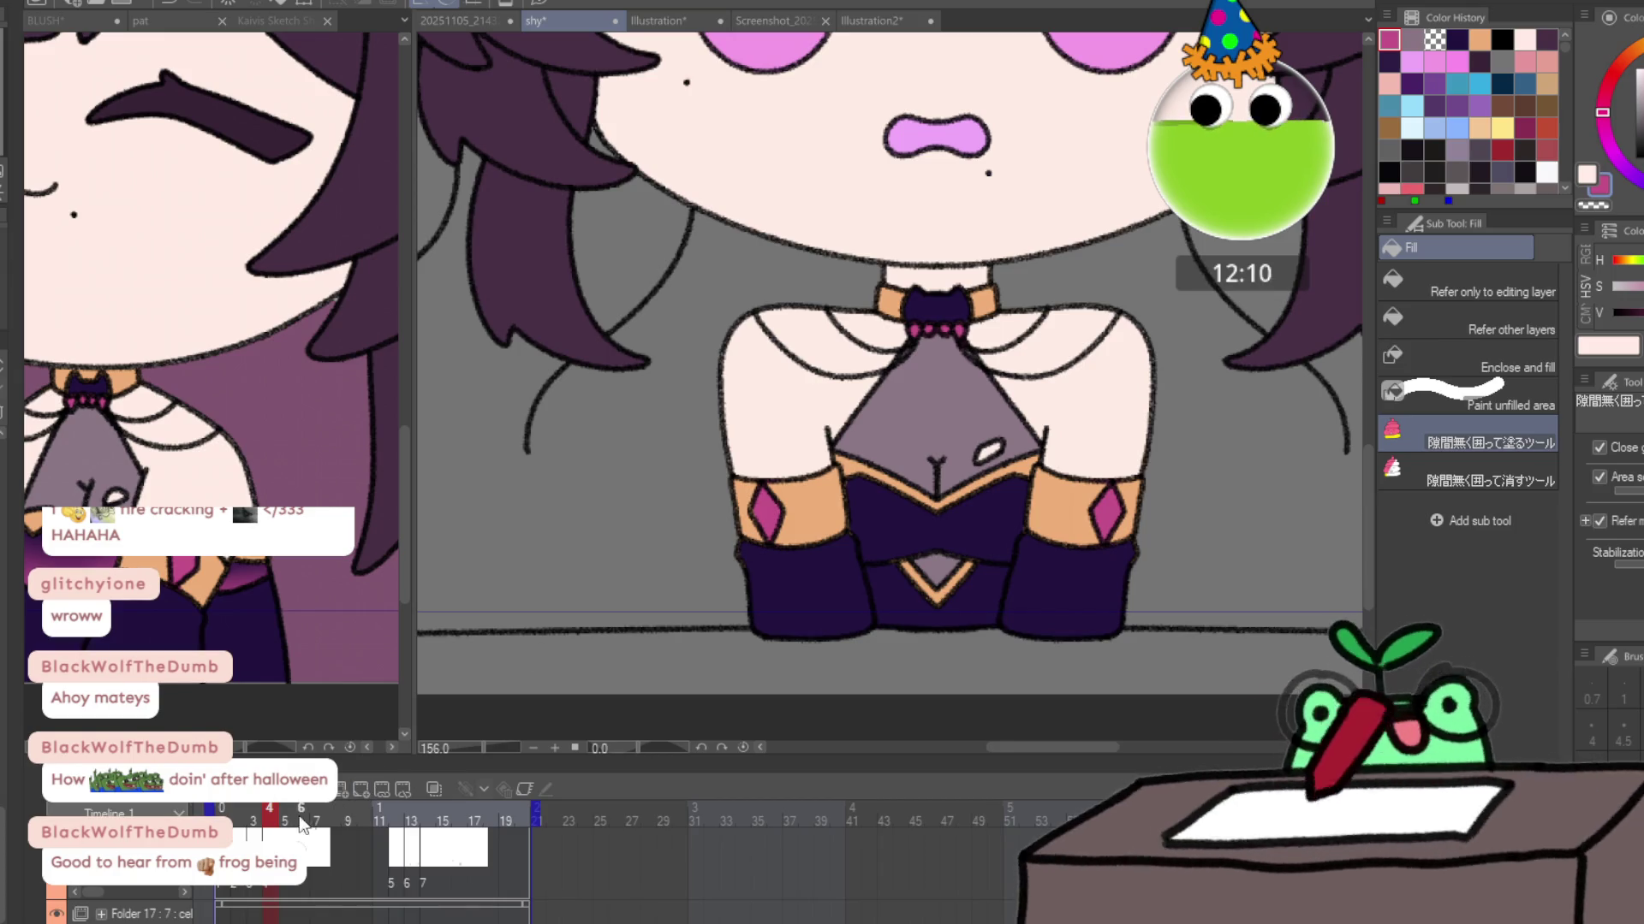
drag(281, 819, 396, 817)
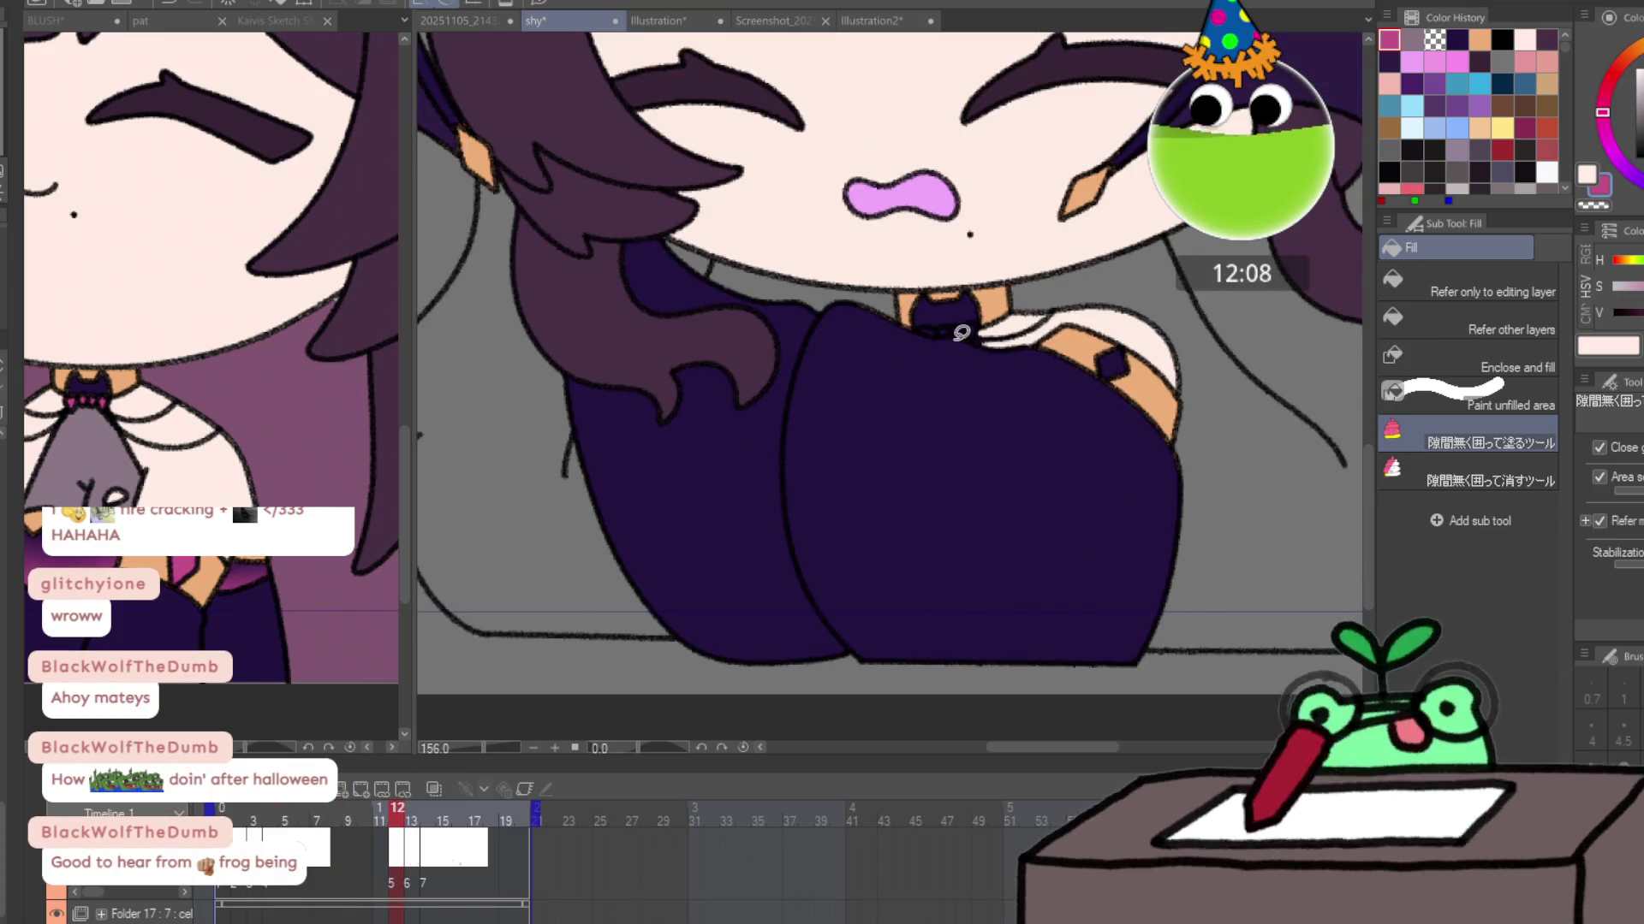
Fill the choker beads pink on frame 12 and the small leg gem pink on frame 20.
click(929, 314)
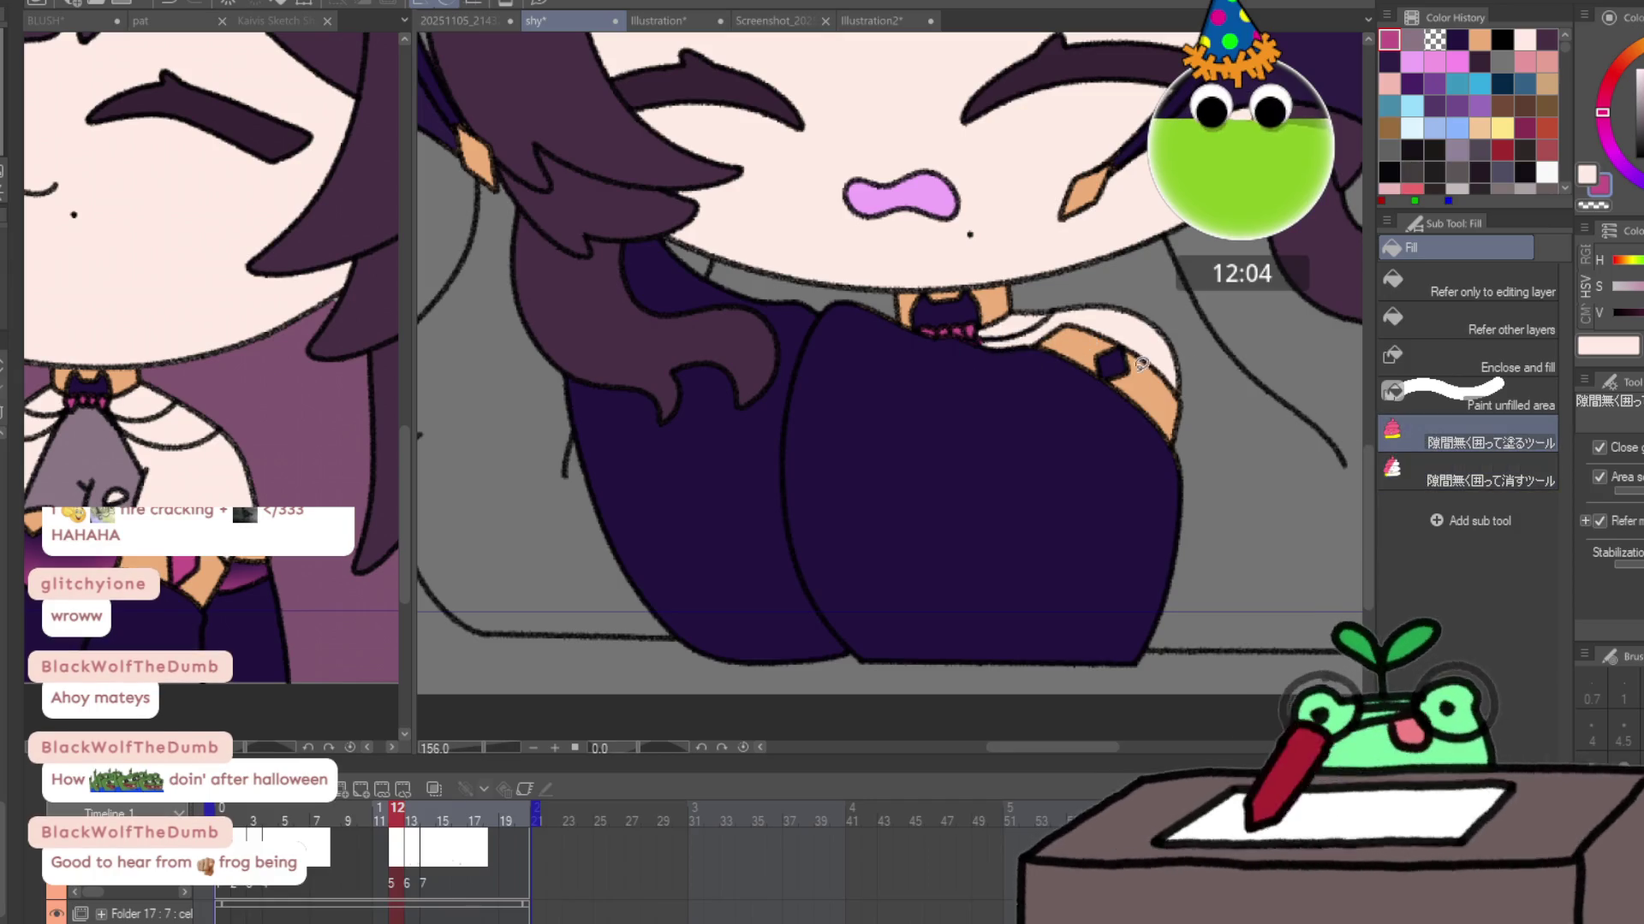
key(period)
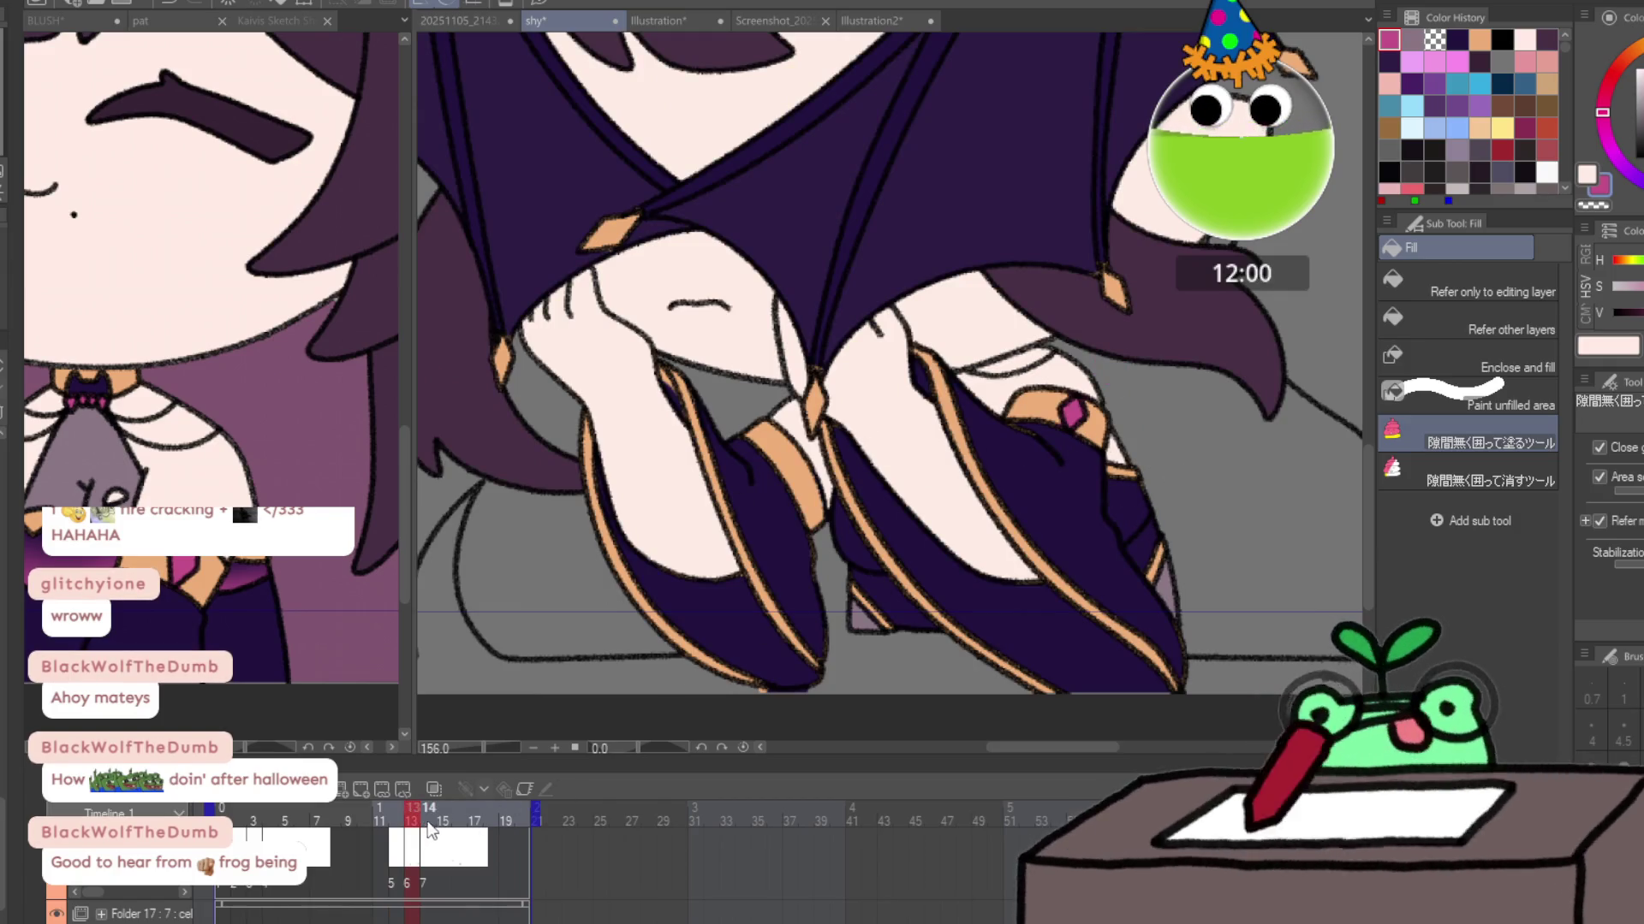
click(436, 812)
click(523, 811)
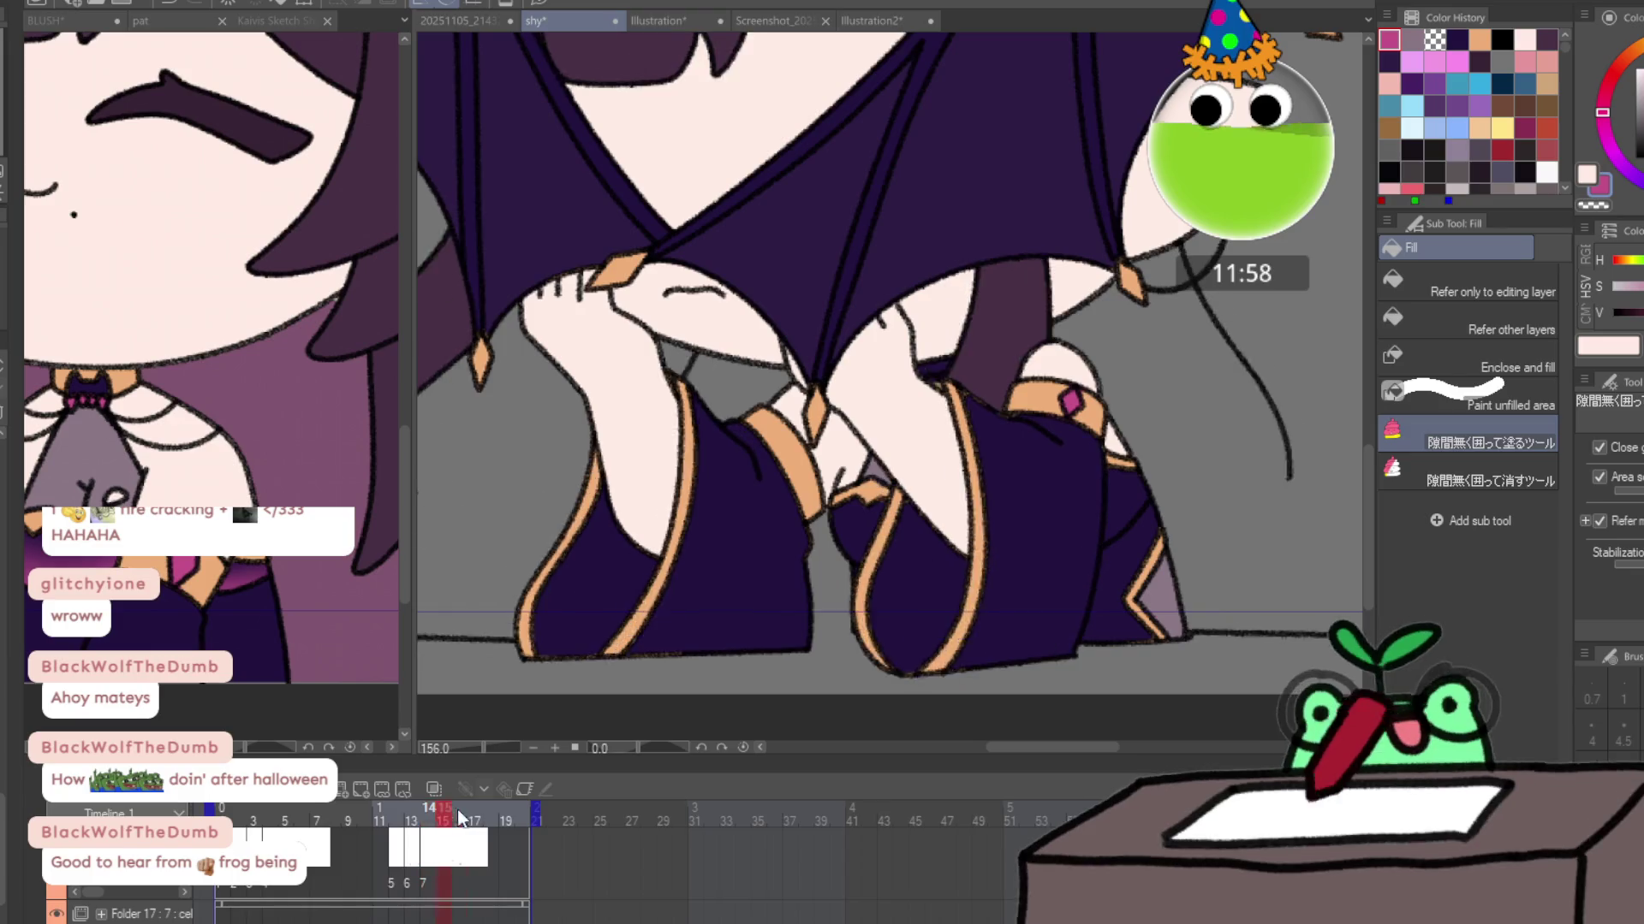
drag(911, 358, 1027, 423)
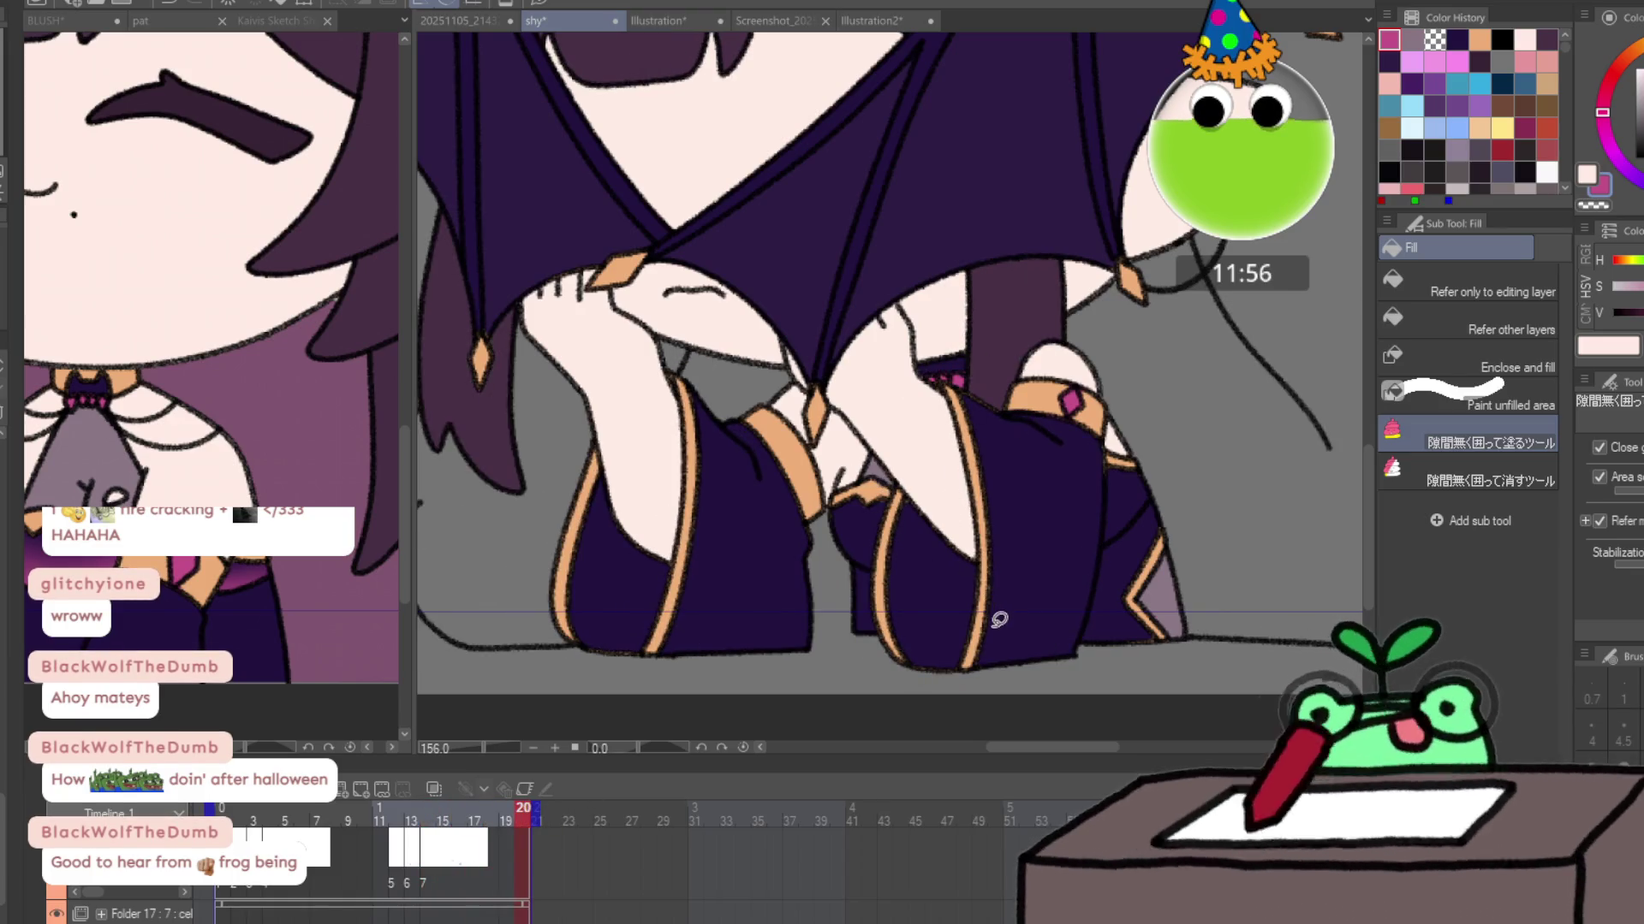
click(475, 830)
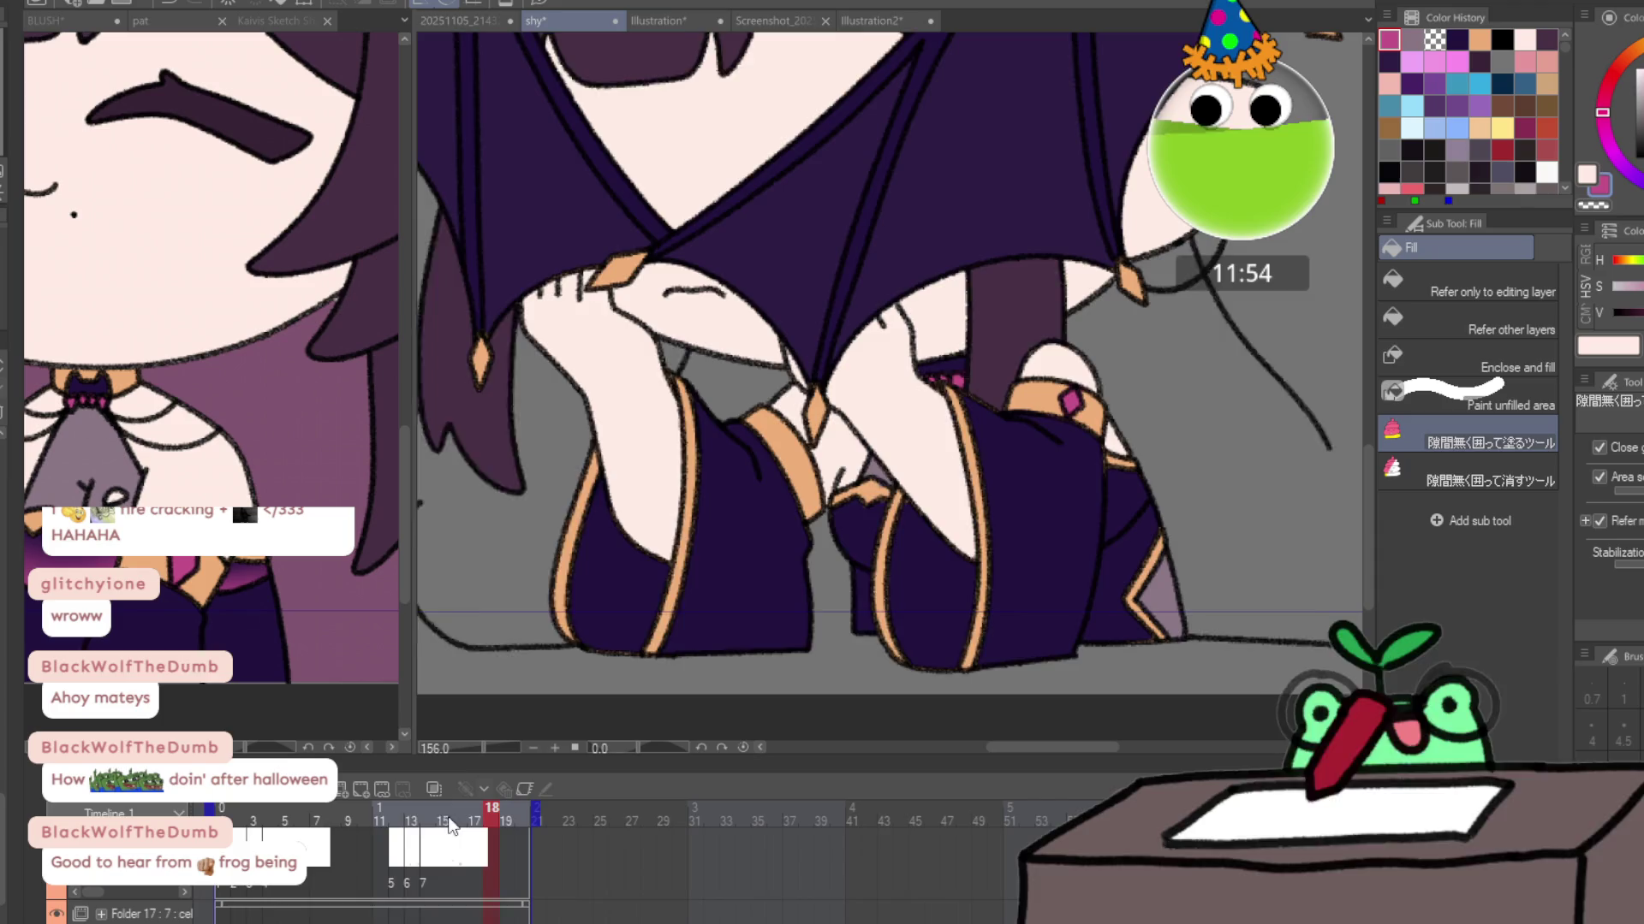
click(453, 831)
click(459, 828)
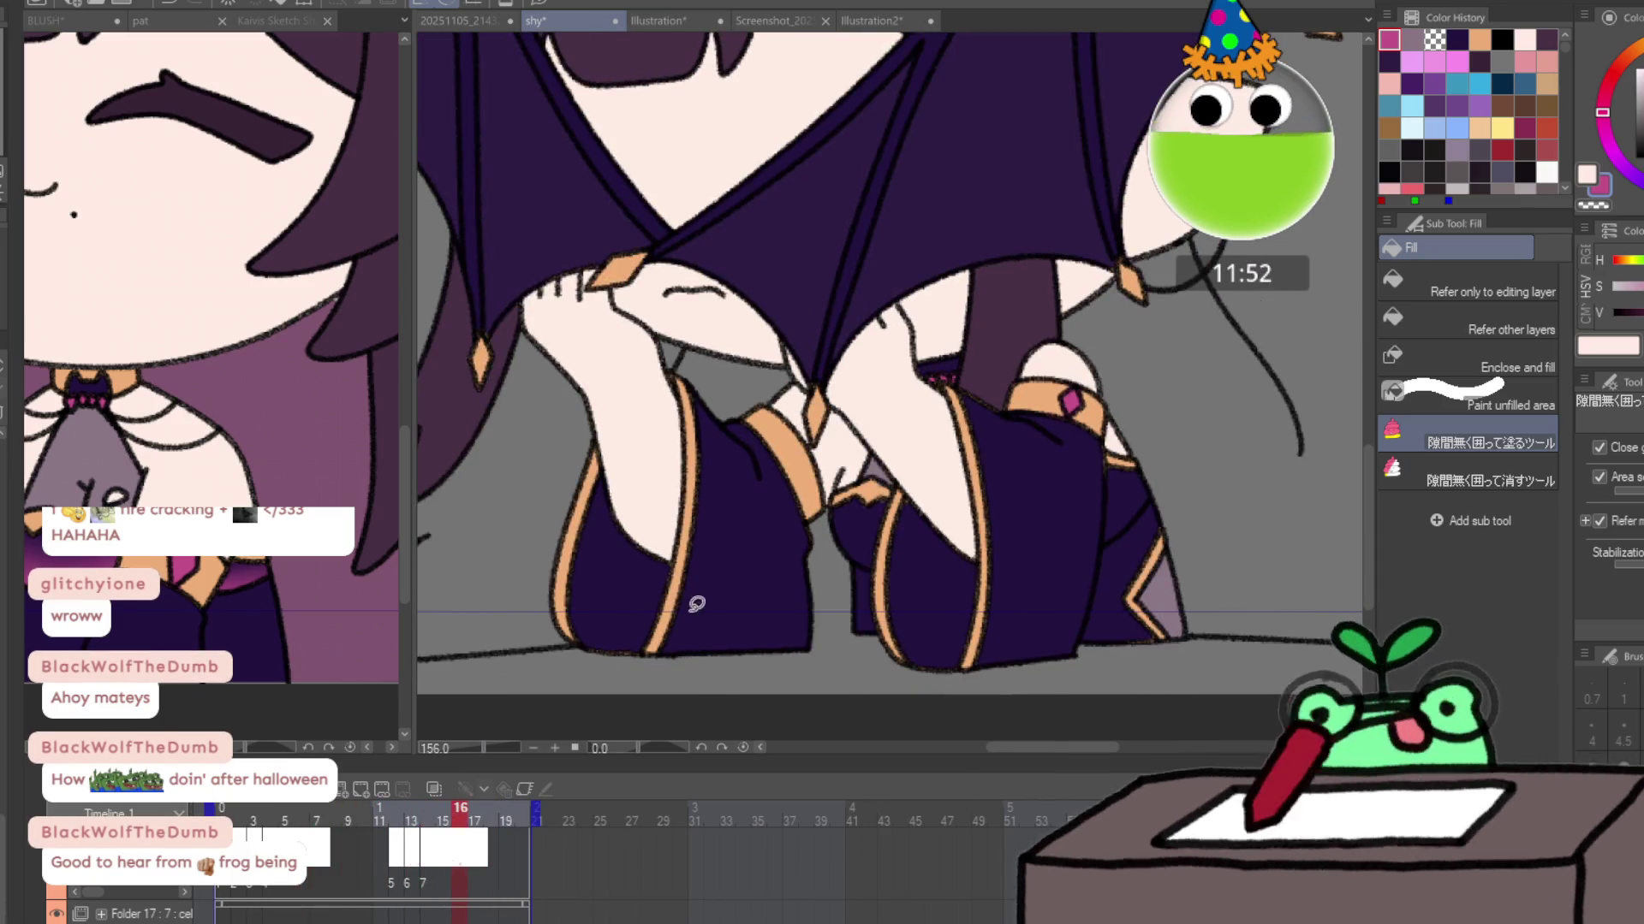
scroll(757, 533, down, 4)
click(238, 827)
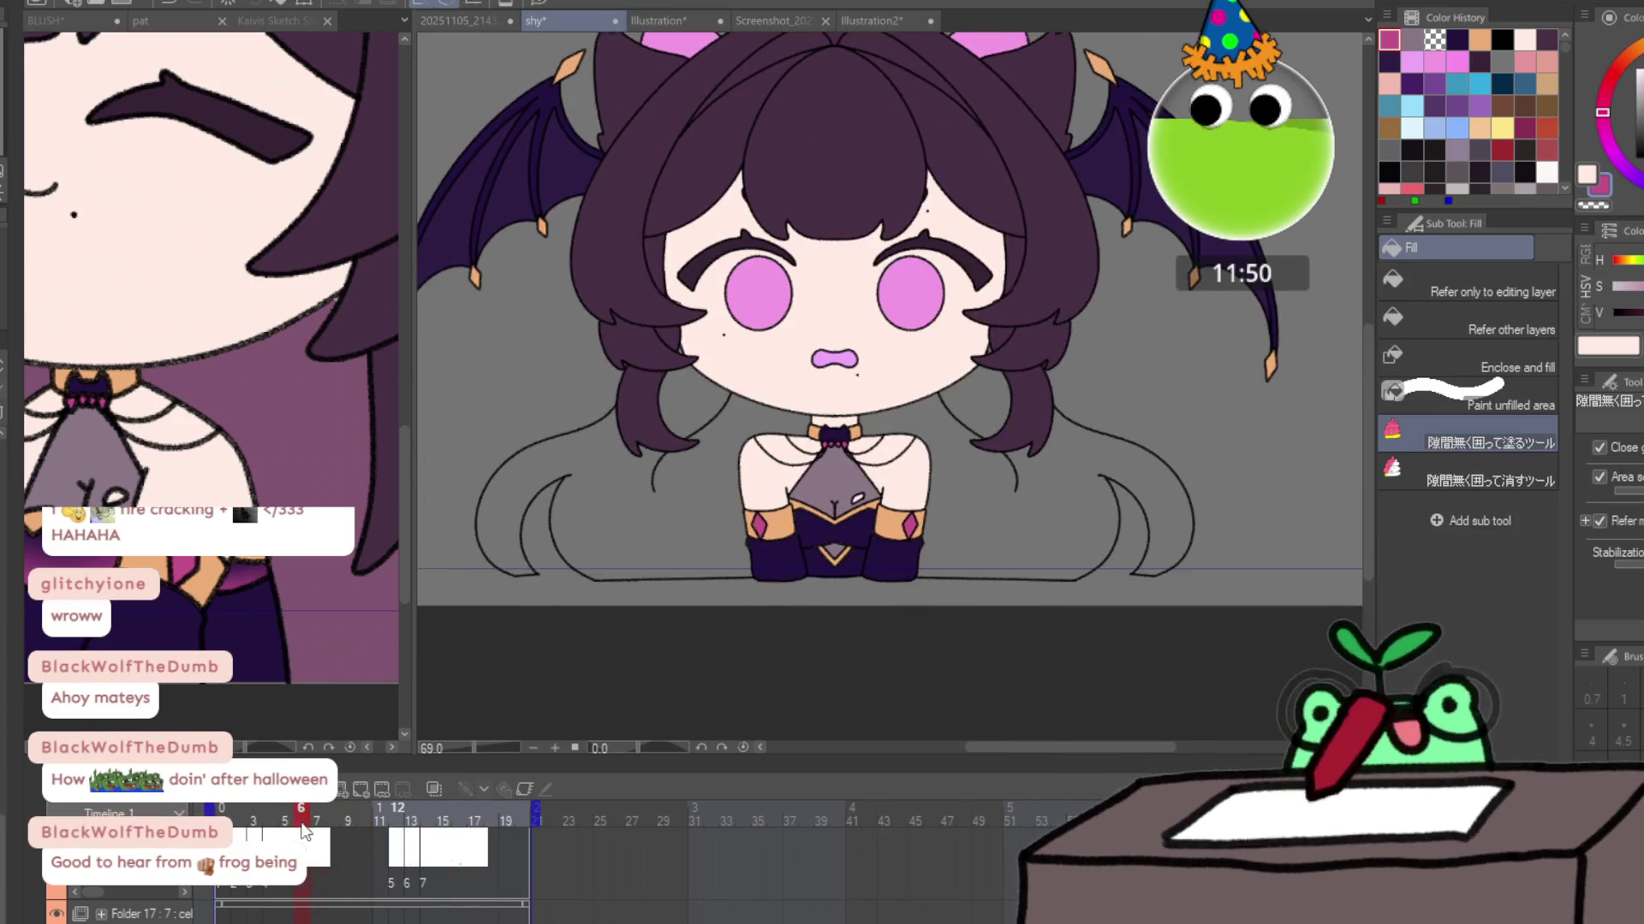
click(221, 827)
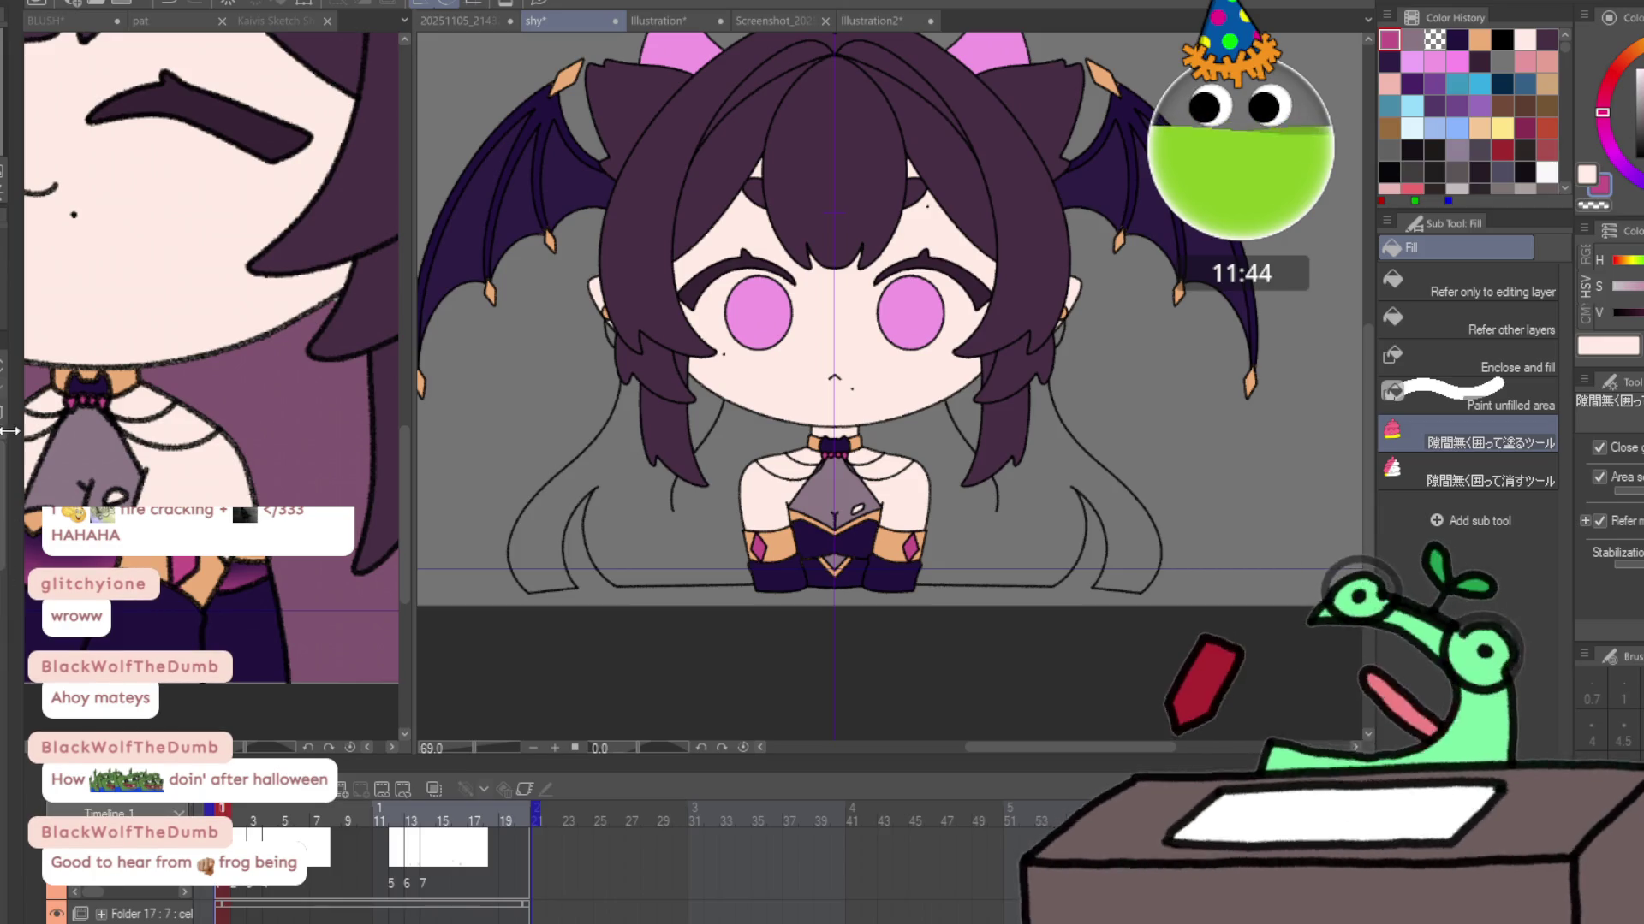
click(396, 827)
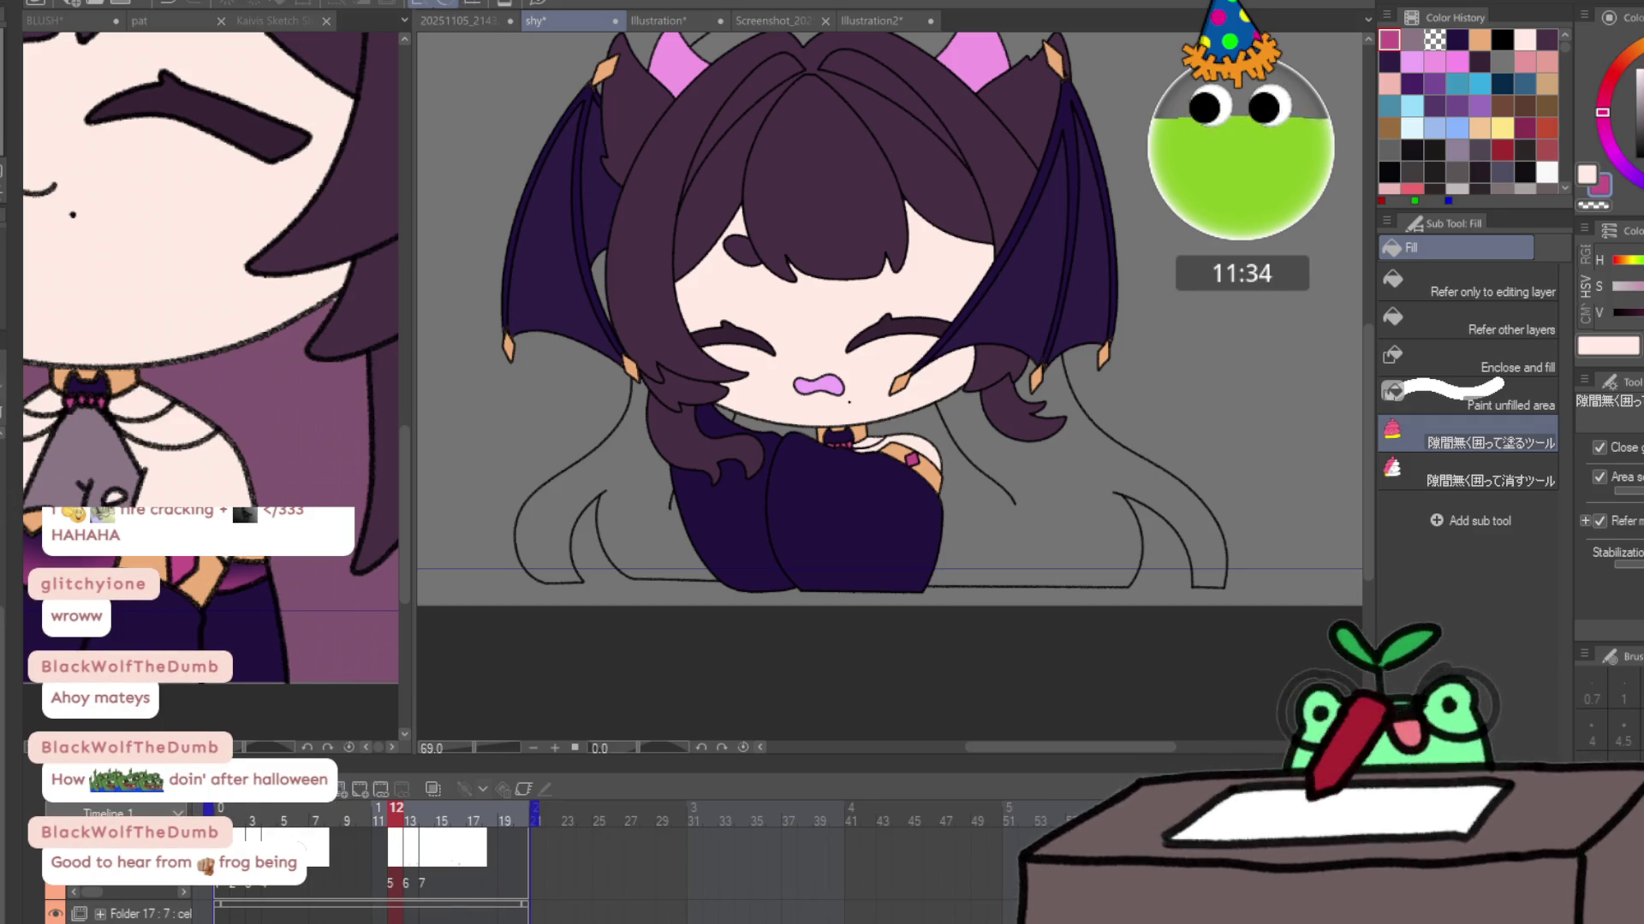
click(224, 809)
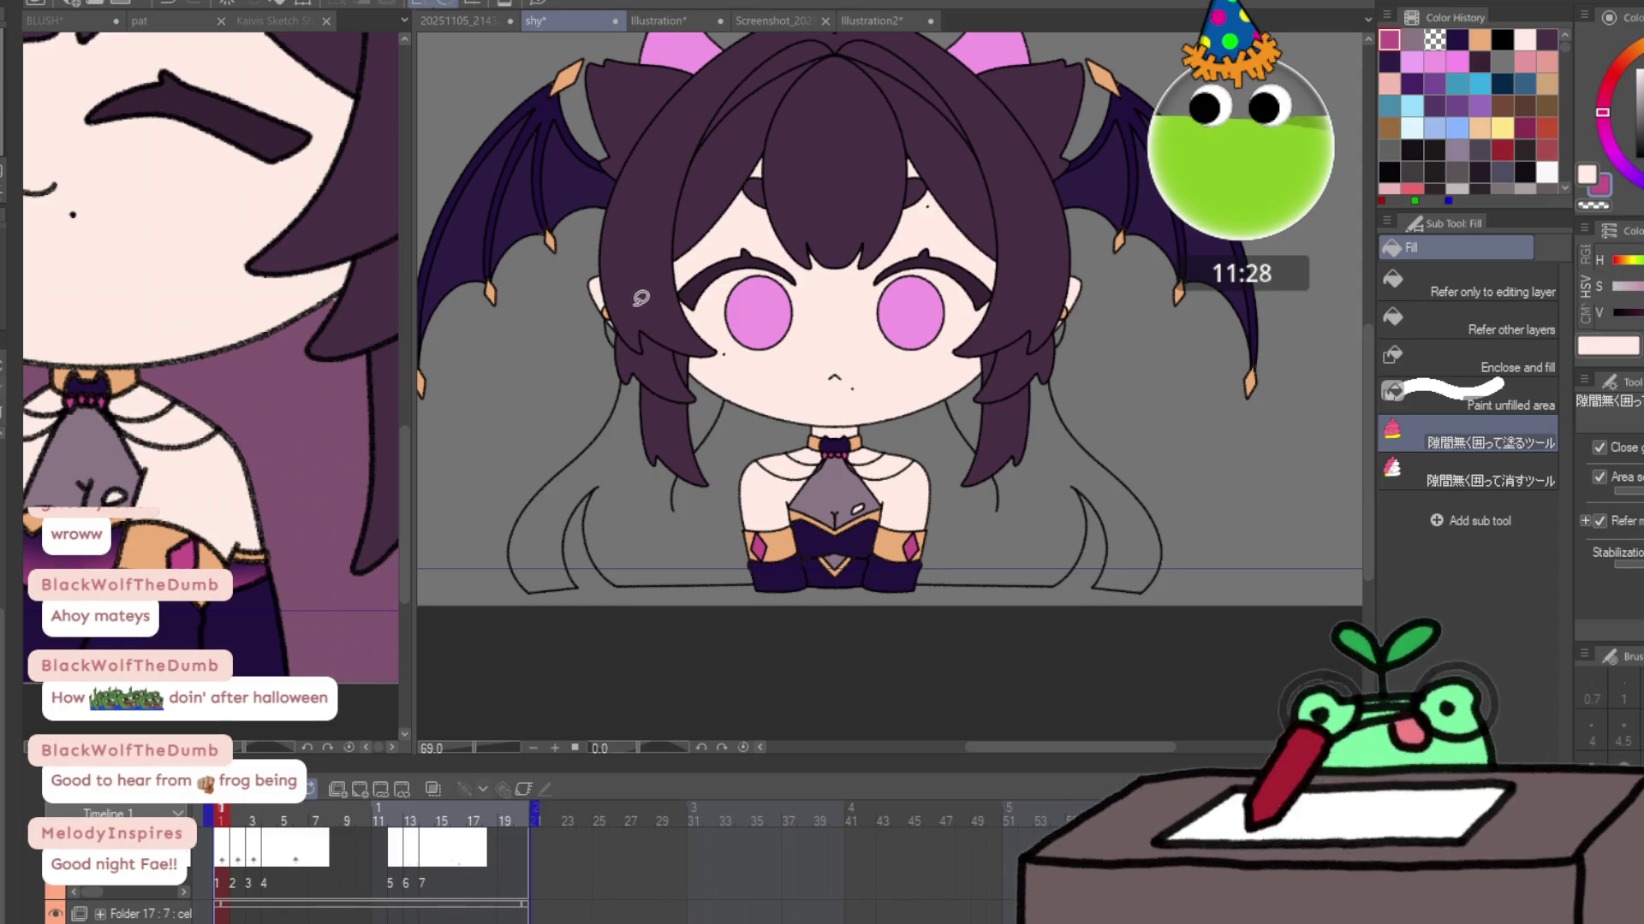
Sample the hair's dark purple and lasso-fill the long back hair on the current frame.
alt+click(639, 291)
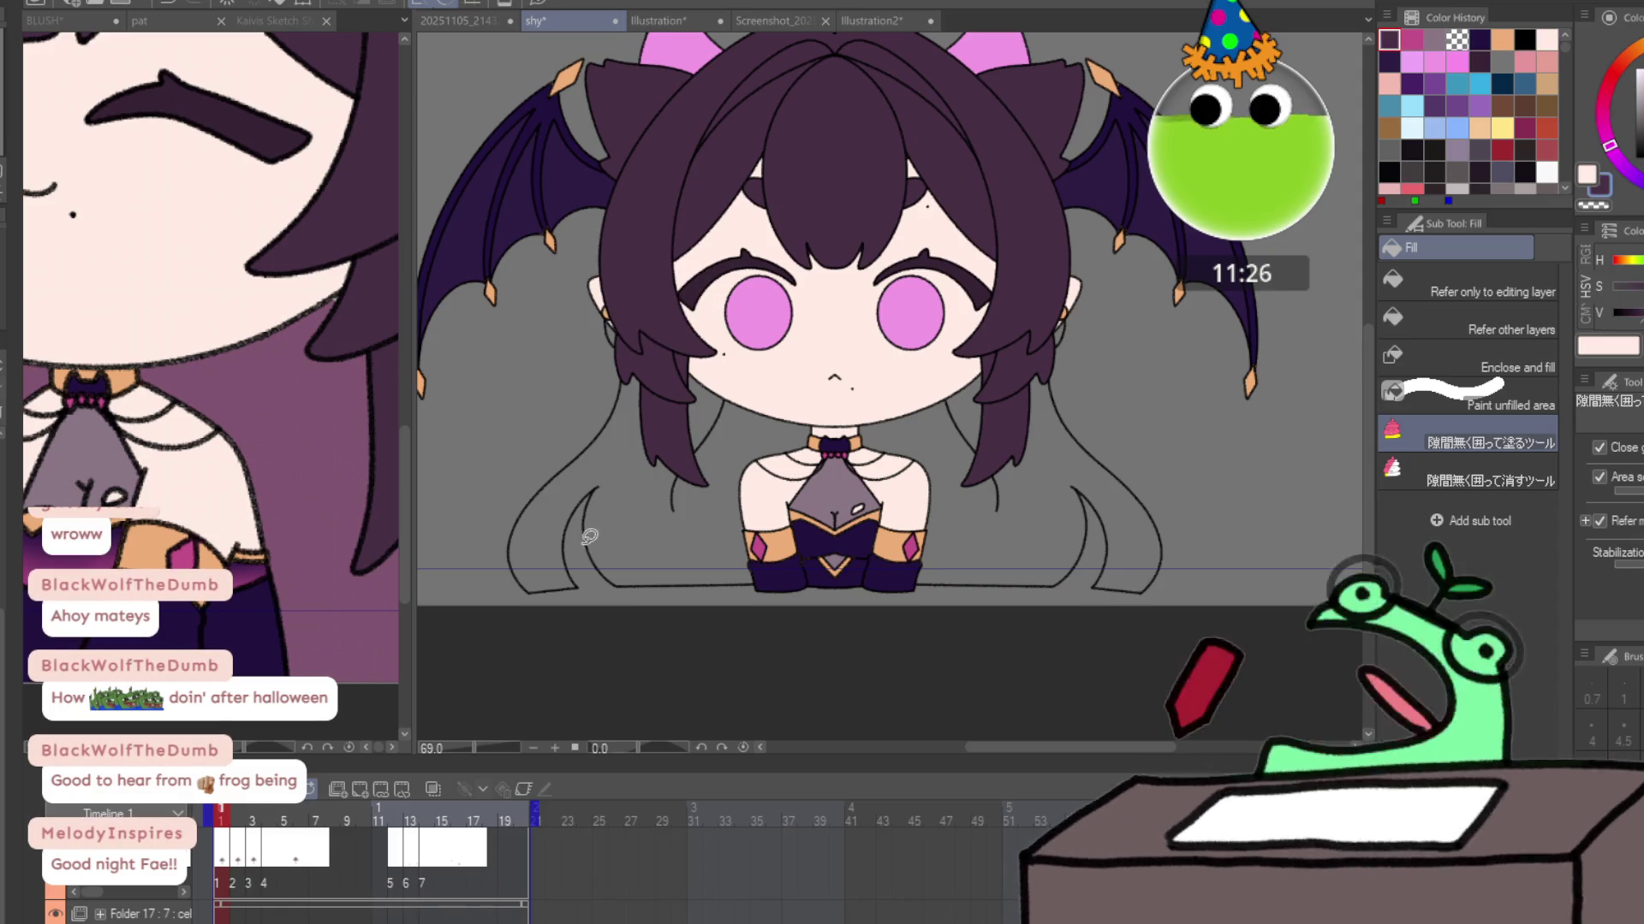
mouse_move(589, 536)
mouse_down()
mouse_move(454, 403)
mouse_move(891, 467)
mouse_move(864, 458)
mouse_up()
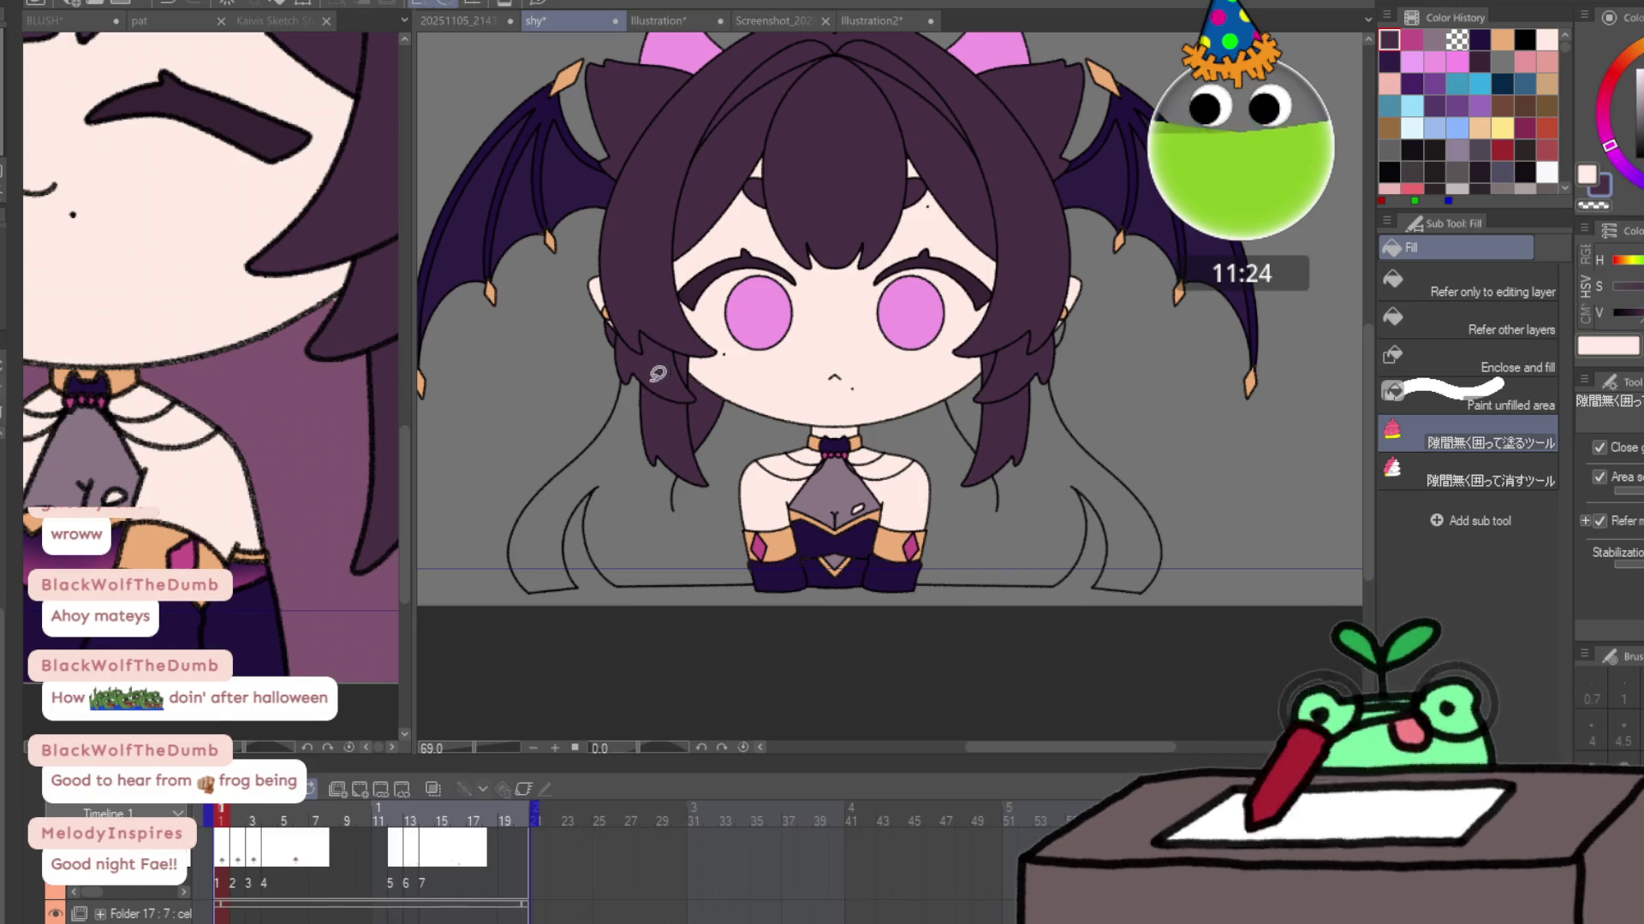
drag(619, 338, 616, 640)
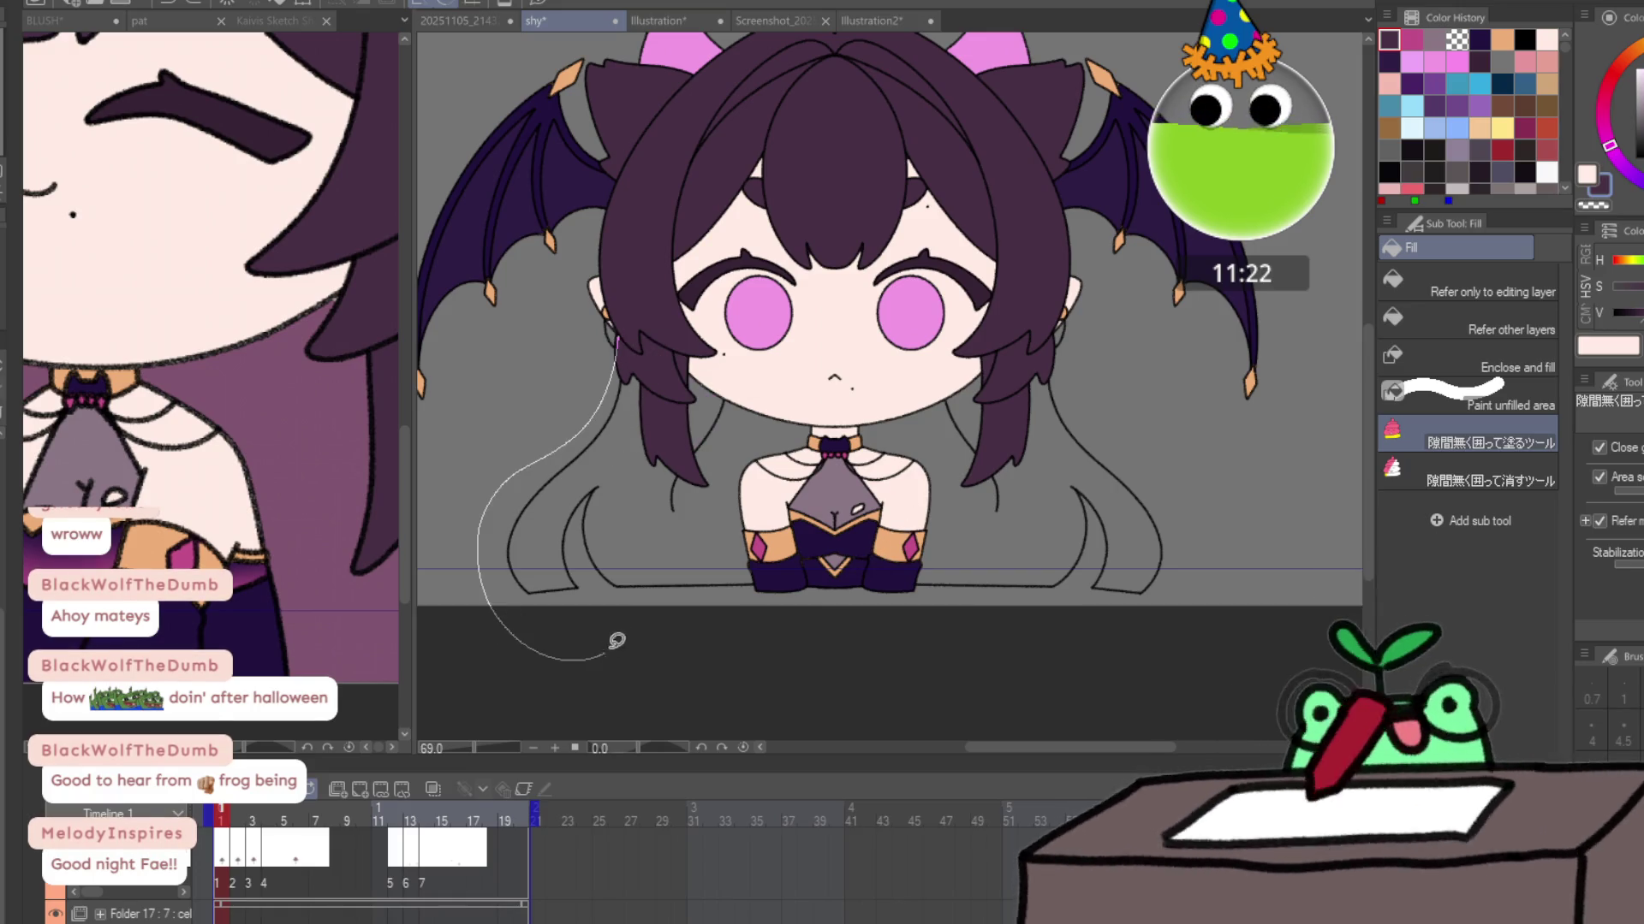
drag(615, 580, 948, 645)
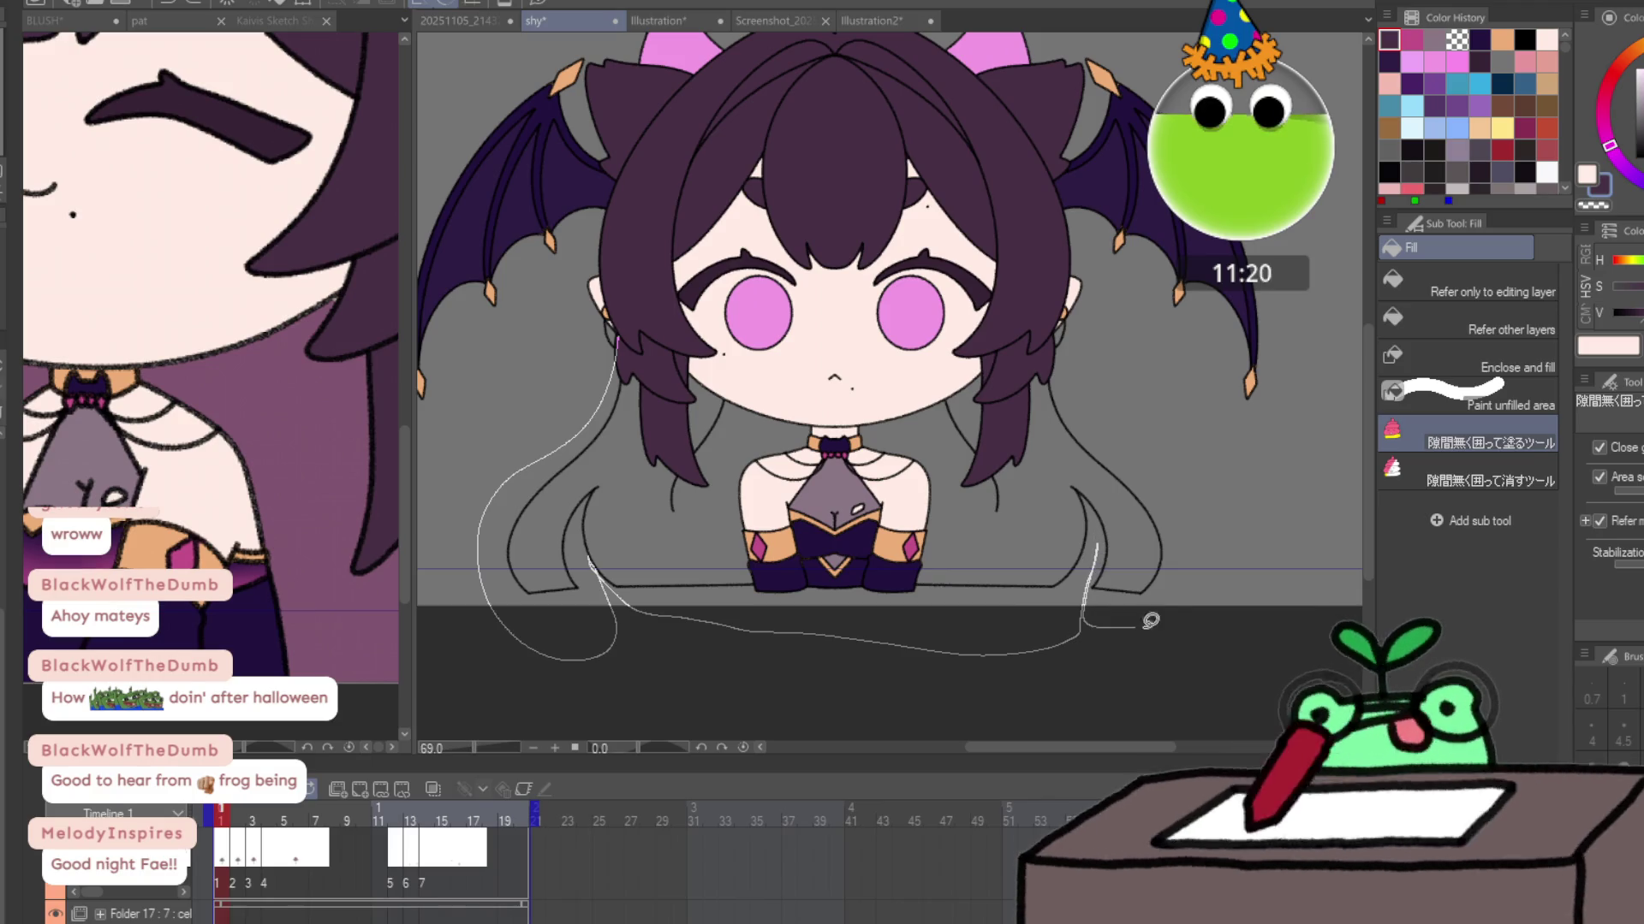
mouse_move(1151, 621)
mouse_down()
mouse_move(1053, 282)
mouse_move(915, 184)
mouse_up()
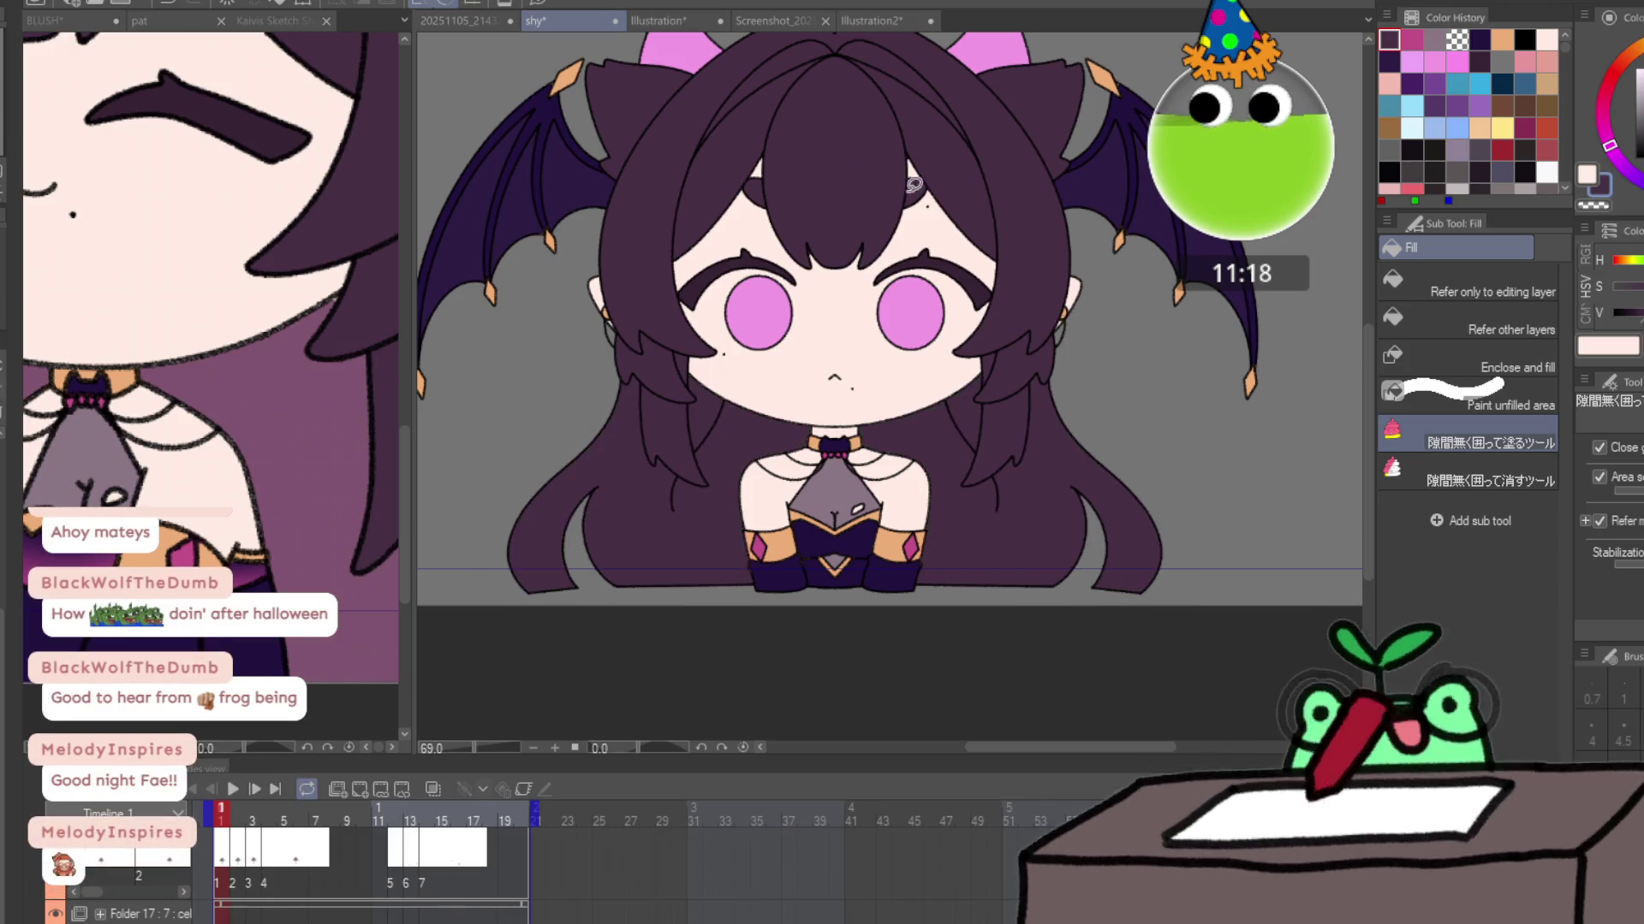
drag(915, 374, 932, 481)
mouse_move(819, 66)
mouse_down()
mouse_move(926, 238)
mouse_move(1021, 67)
mouse_up()
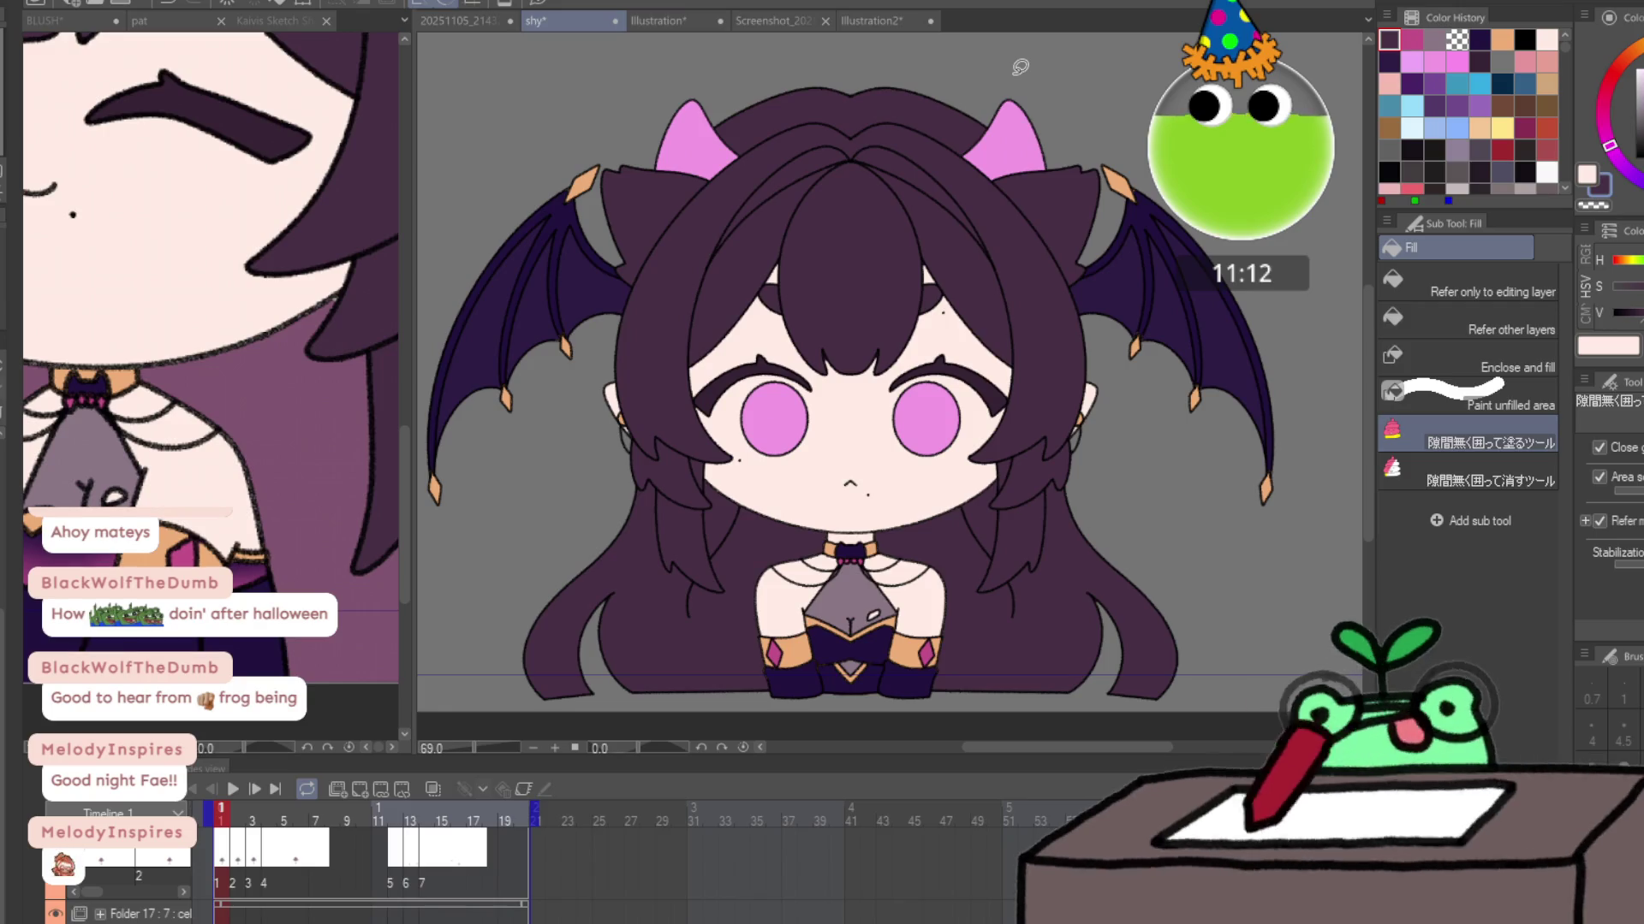
Lasso-fill the lower back hair dark purple on frames 2 and 3.
key(ctrl+Right)
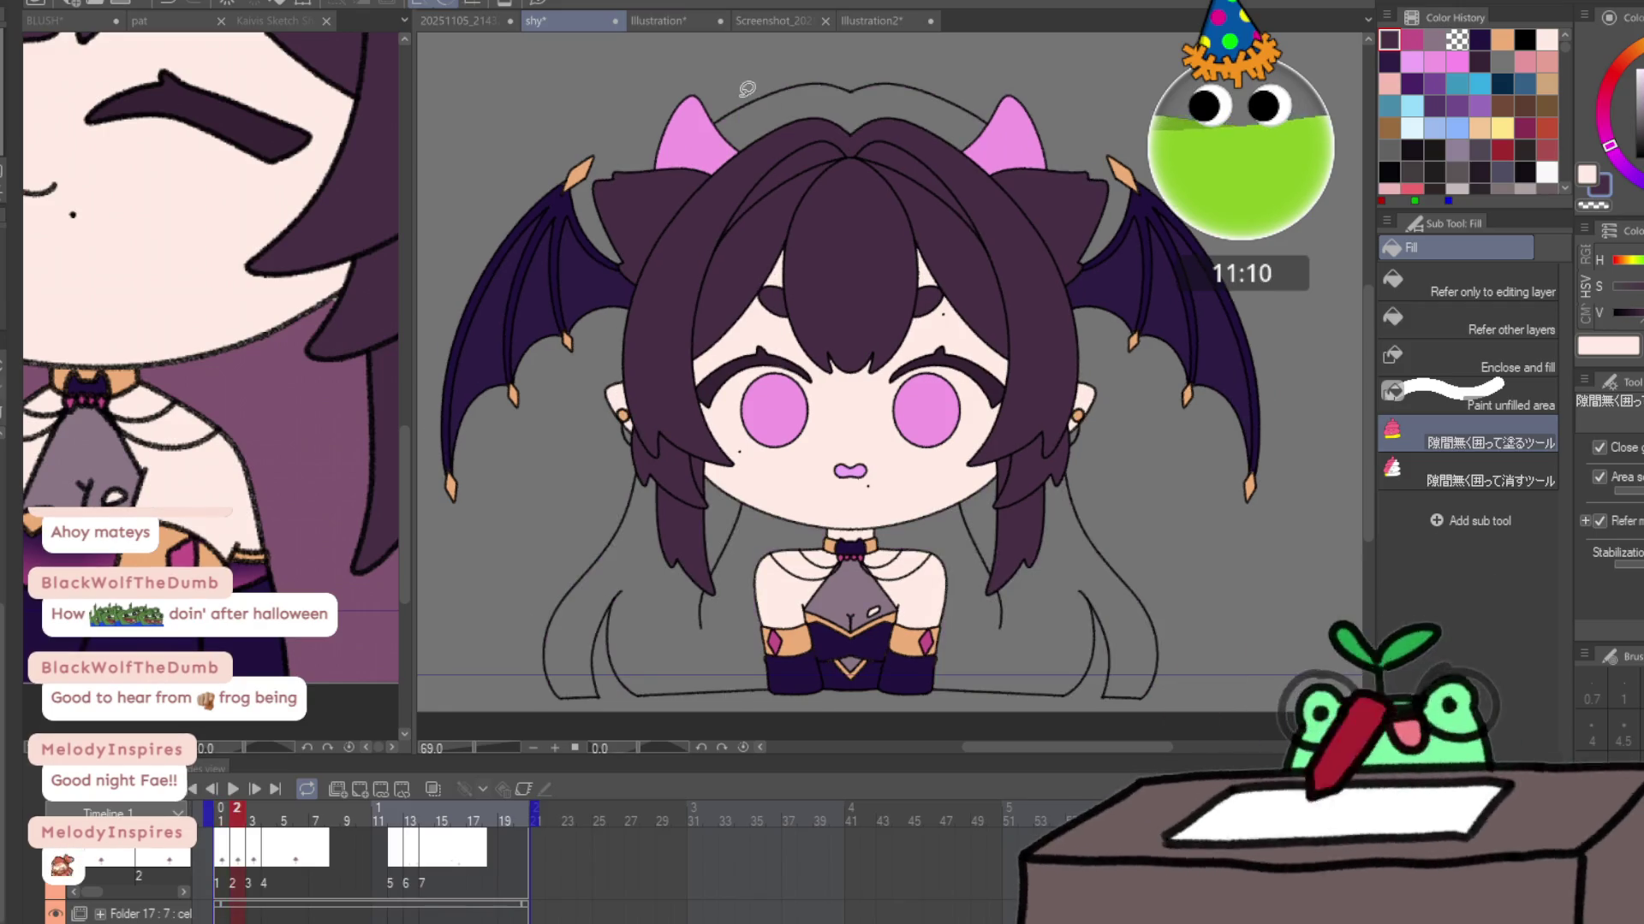
drag(610, 648, 564, 468)
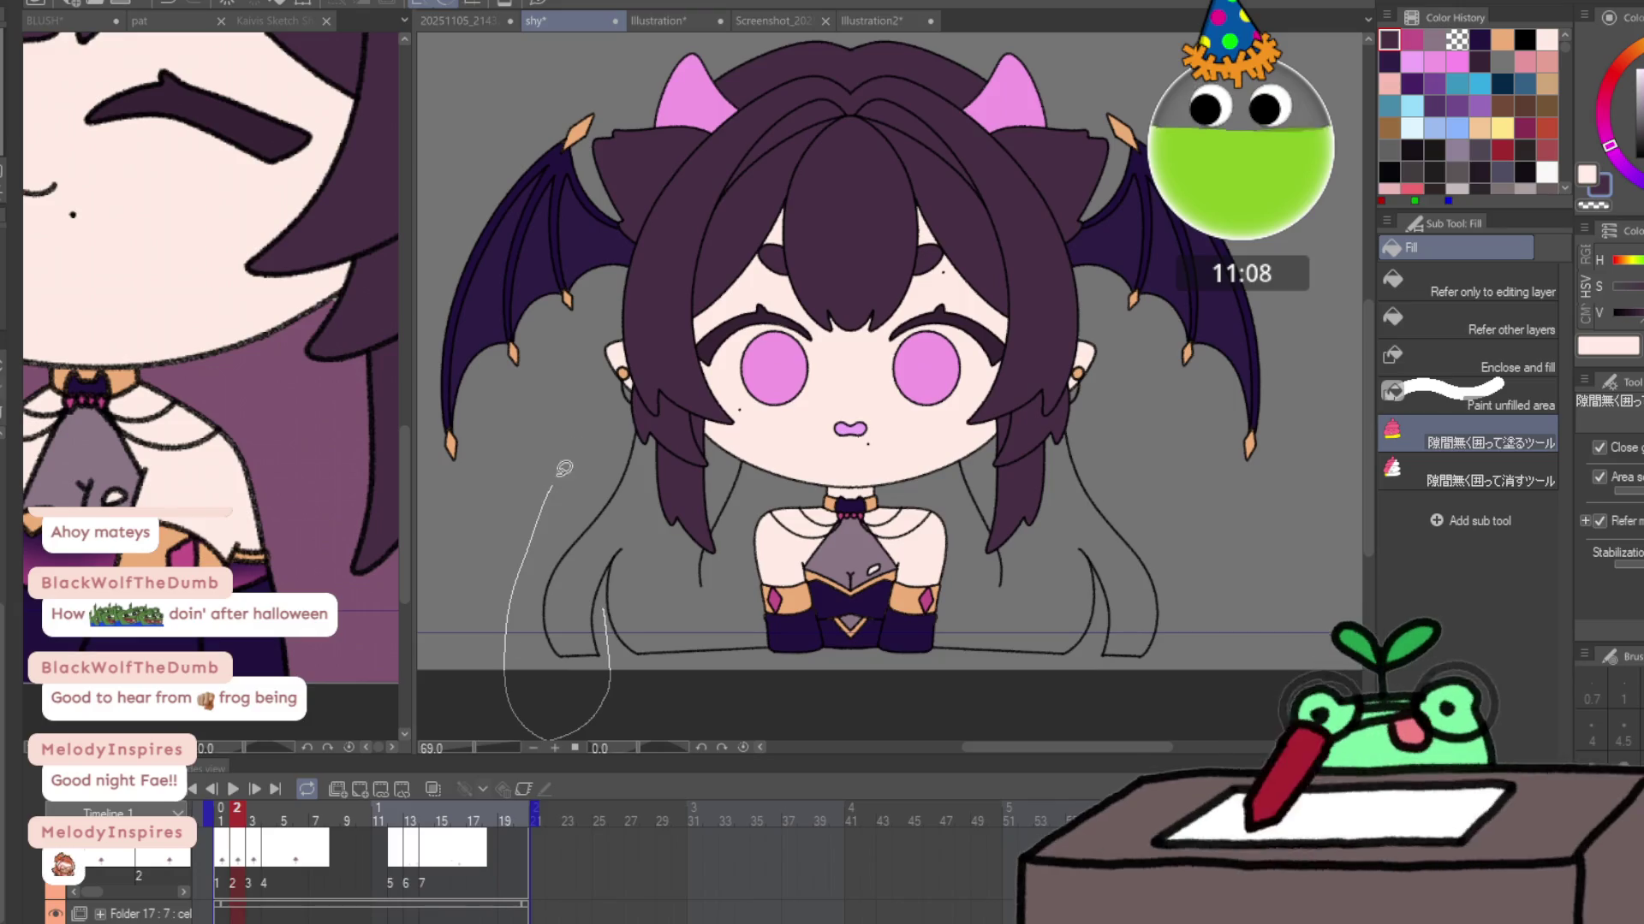
drag(996, 331, 1078, 387)
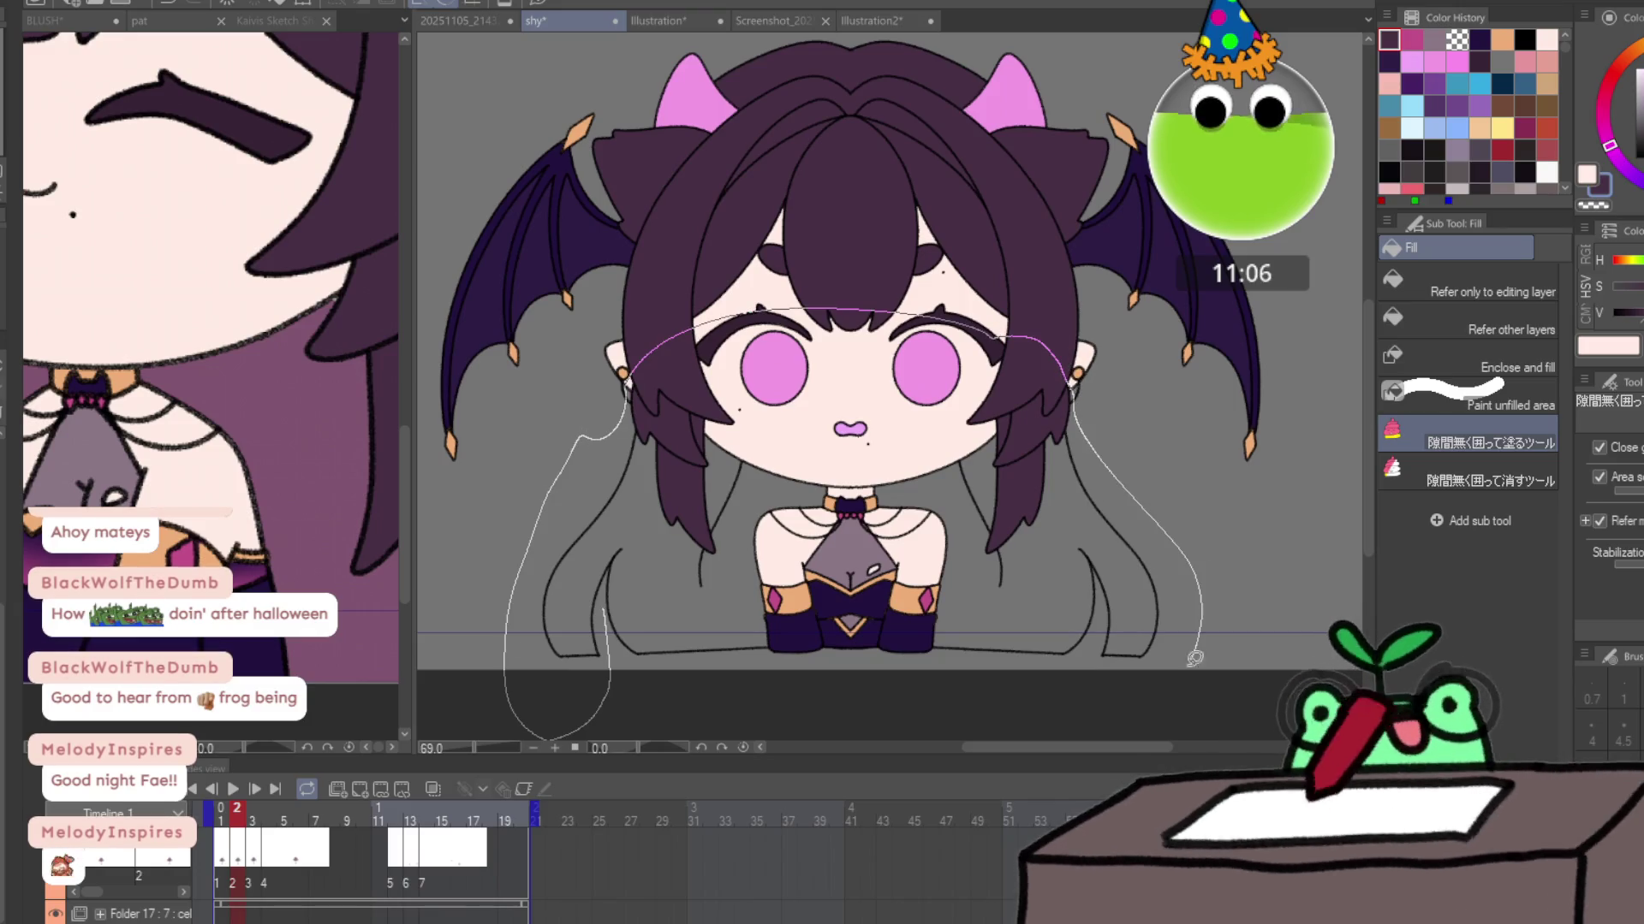
drag(1194, 658, 698, 690)
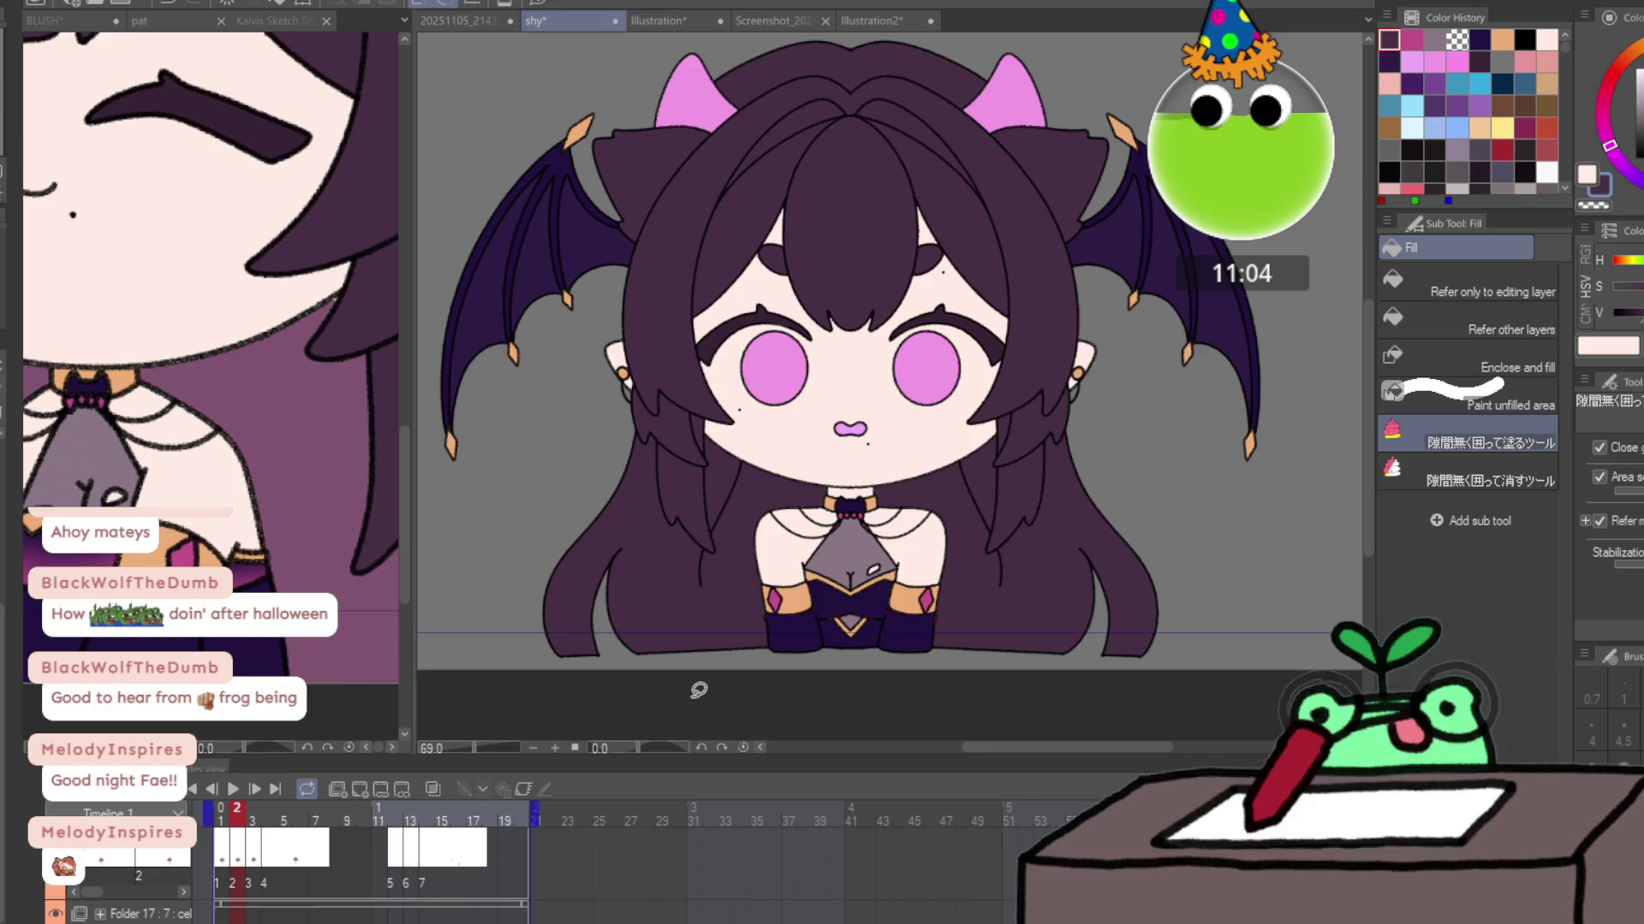
key(Right)
mouse_move(519, 520)
mouse_down()
mouse_move(1068, 723)
mouse_move(1096, 424)
mouse_move(958, 225)
mouse_up()
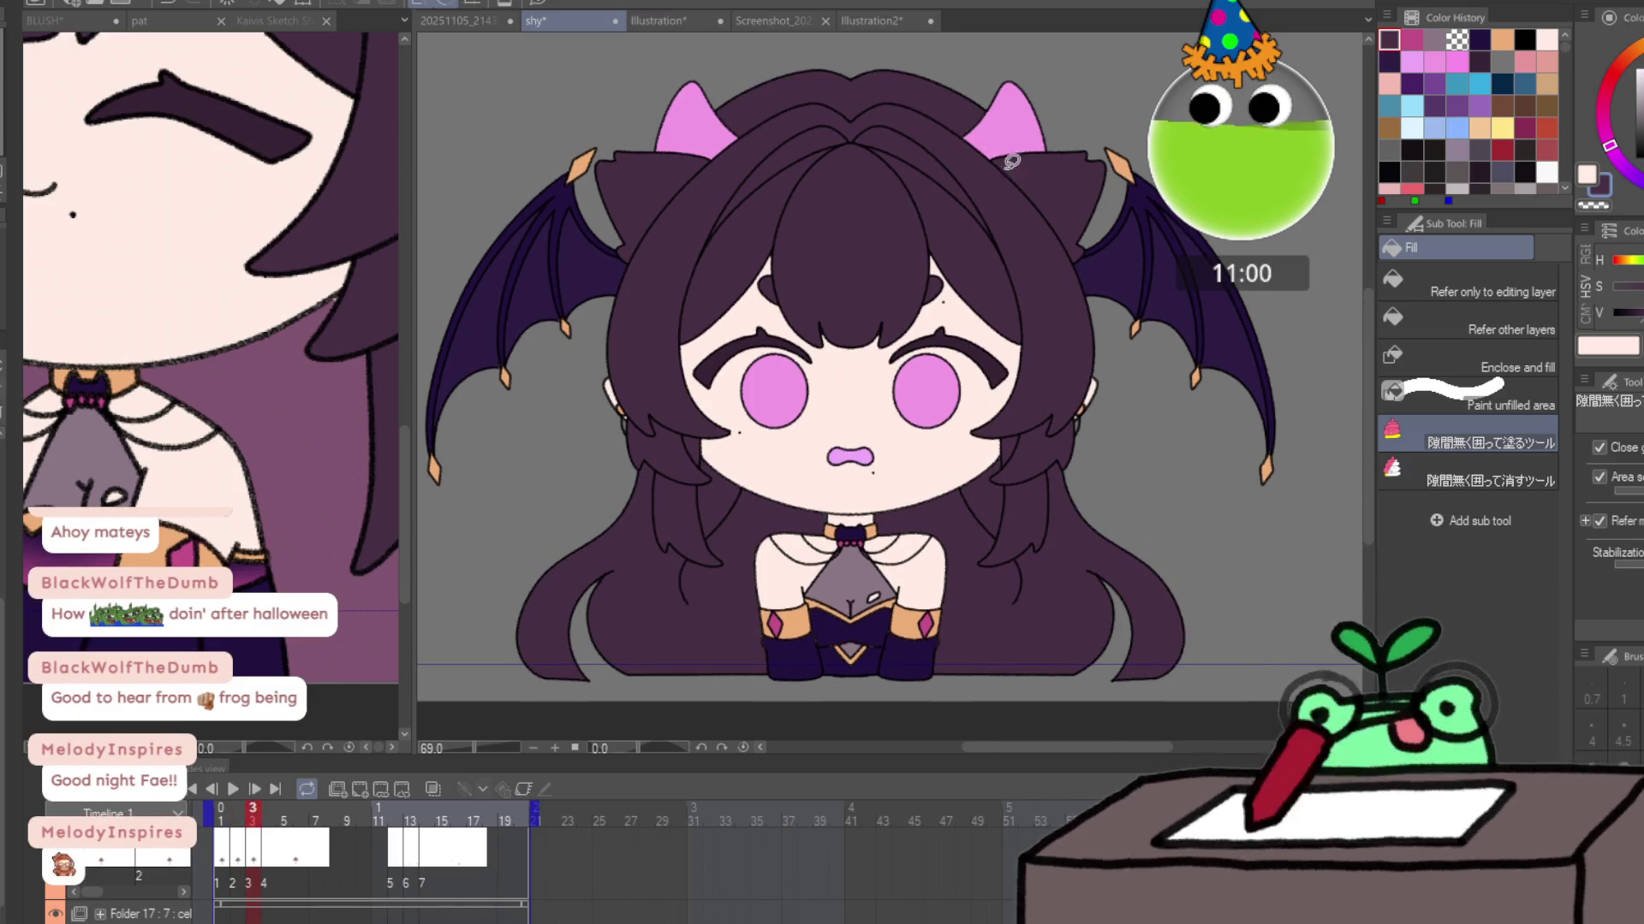
Fill frame 4's lower back hair and the hair around the face dark purple.
key(Right)
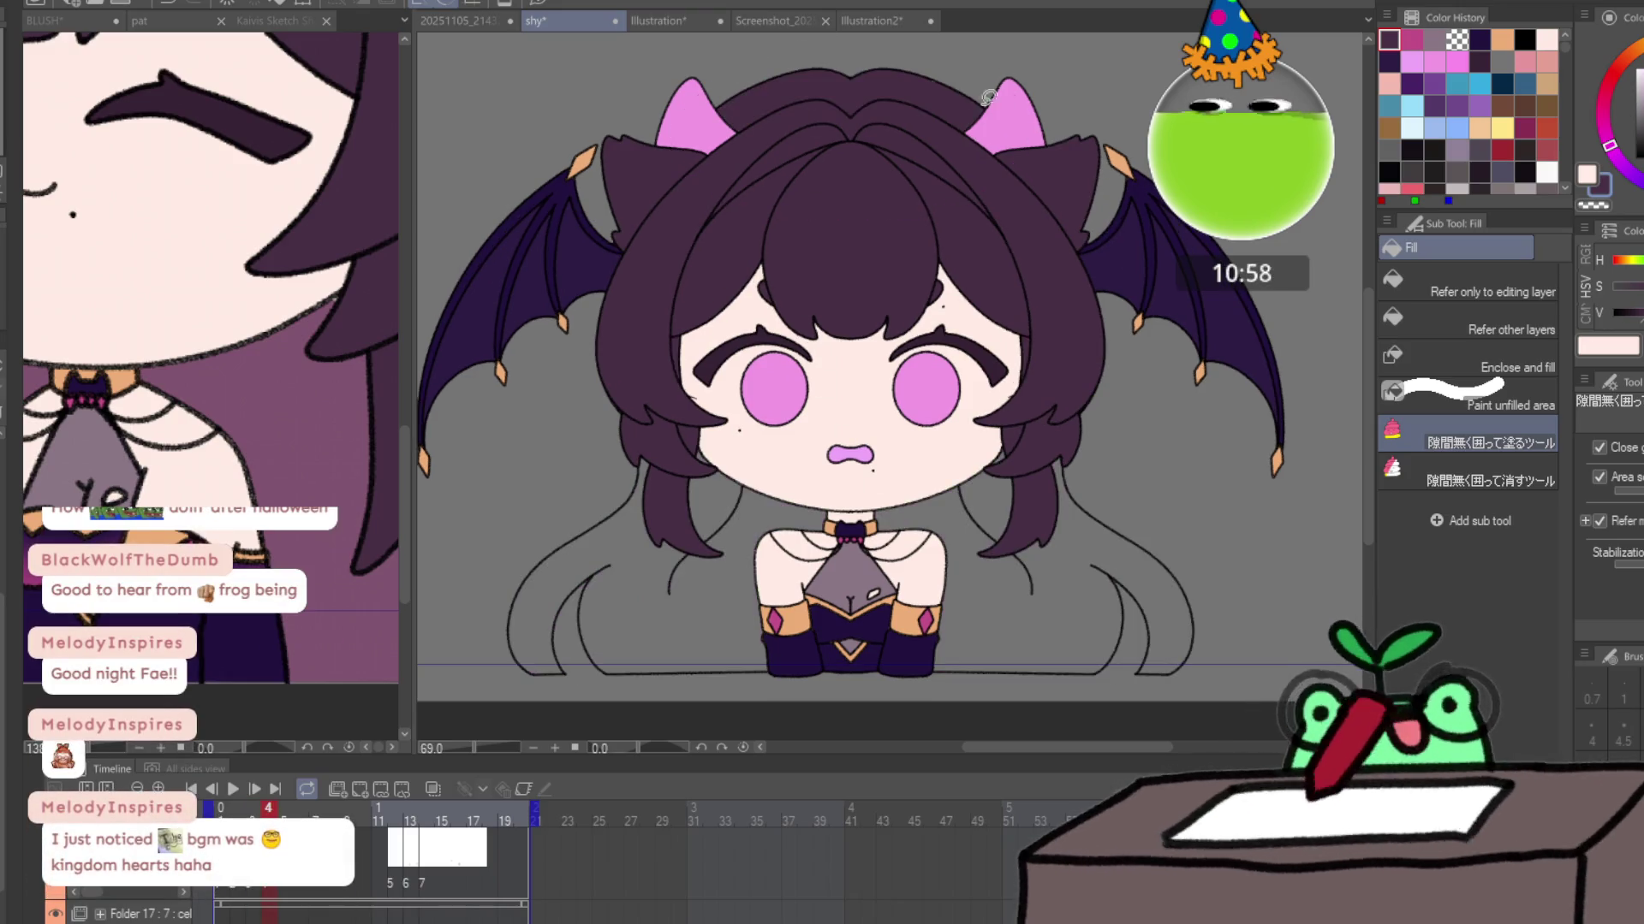
mouse_move(468, 649)
mouse_down()
mouse_move(966, 409)
mouse_move(1242, 603)
mouse_up()
scroll(1113, 599, down, 2)
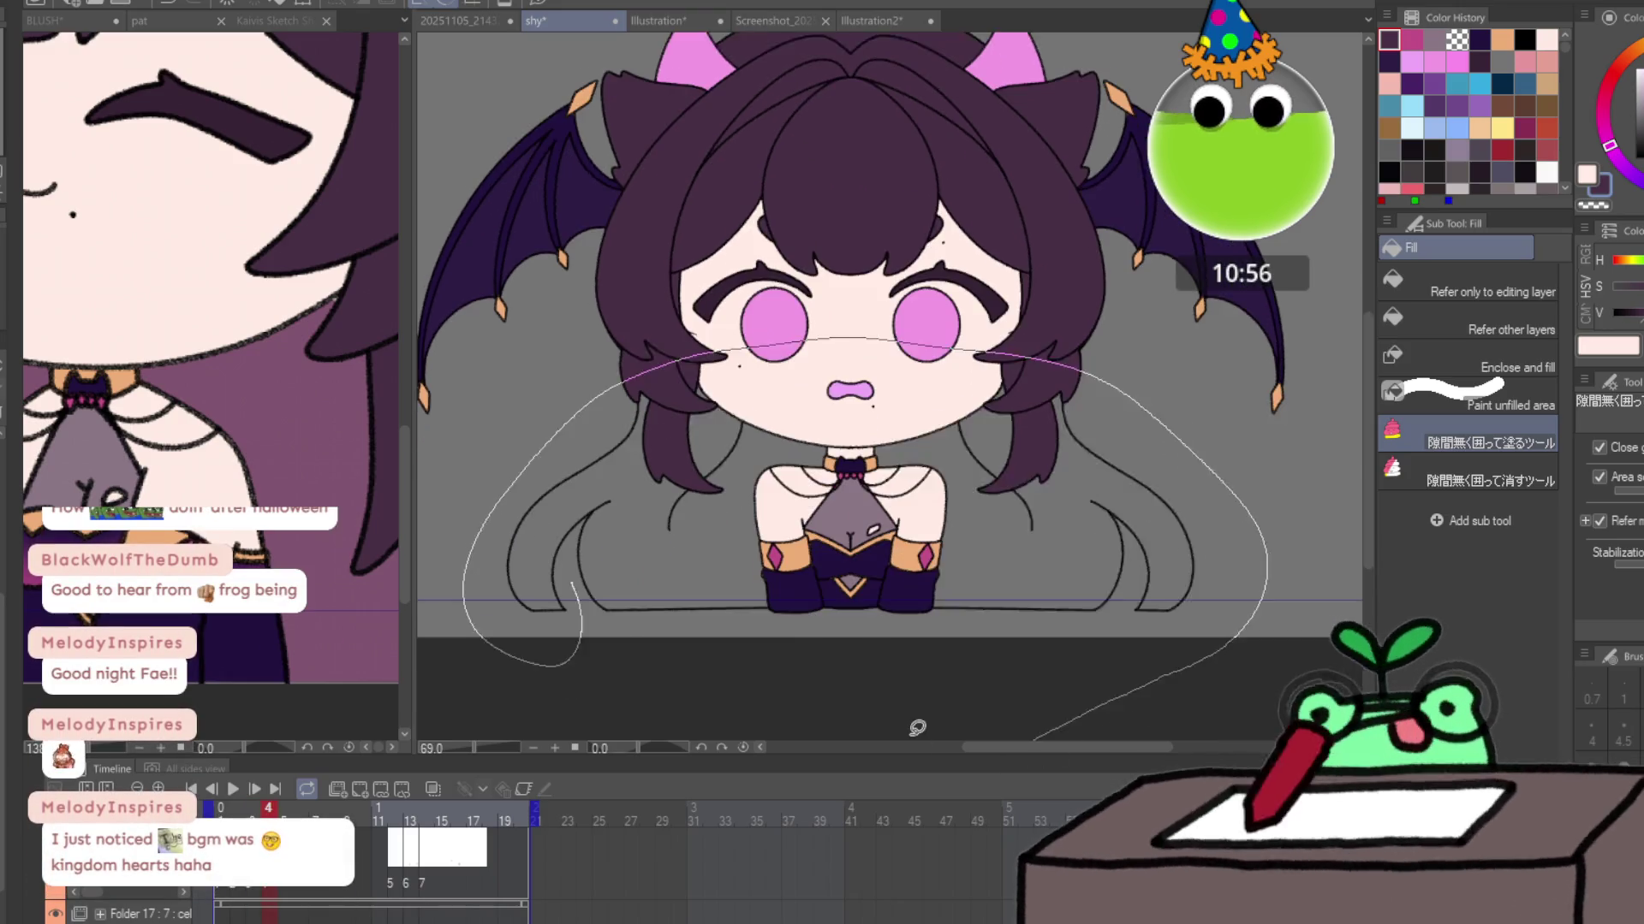
mouse_move(868, 368)
mouse_down()
mouse_move(641, 681)
mouse_move(891, 460)
mouse_up()
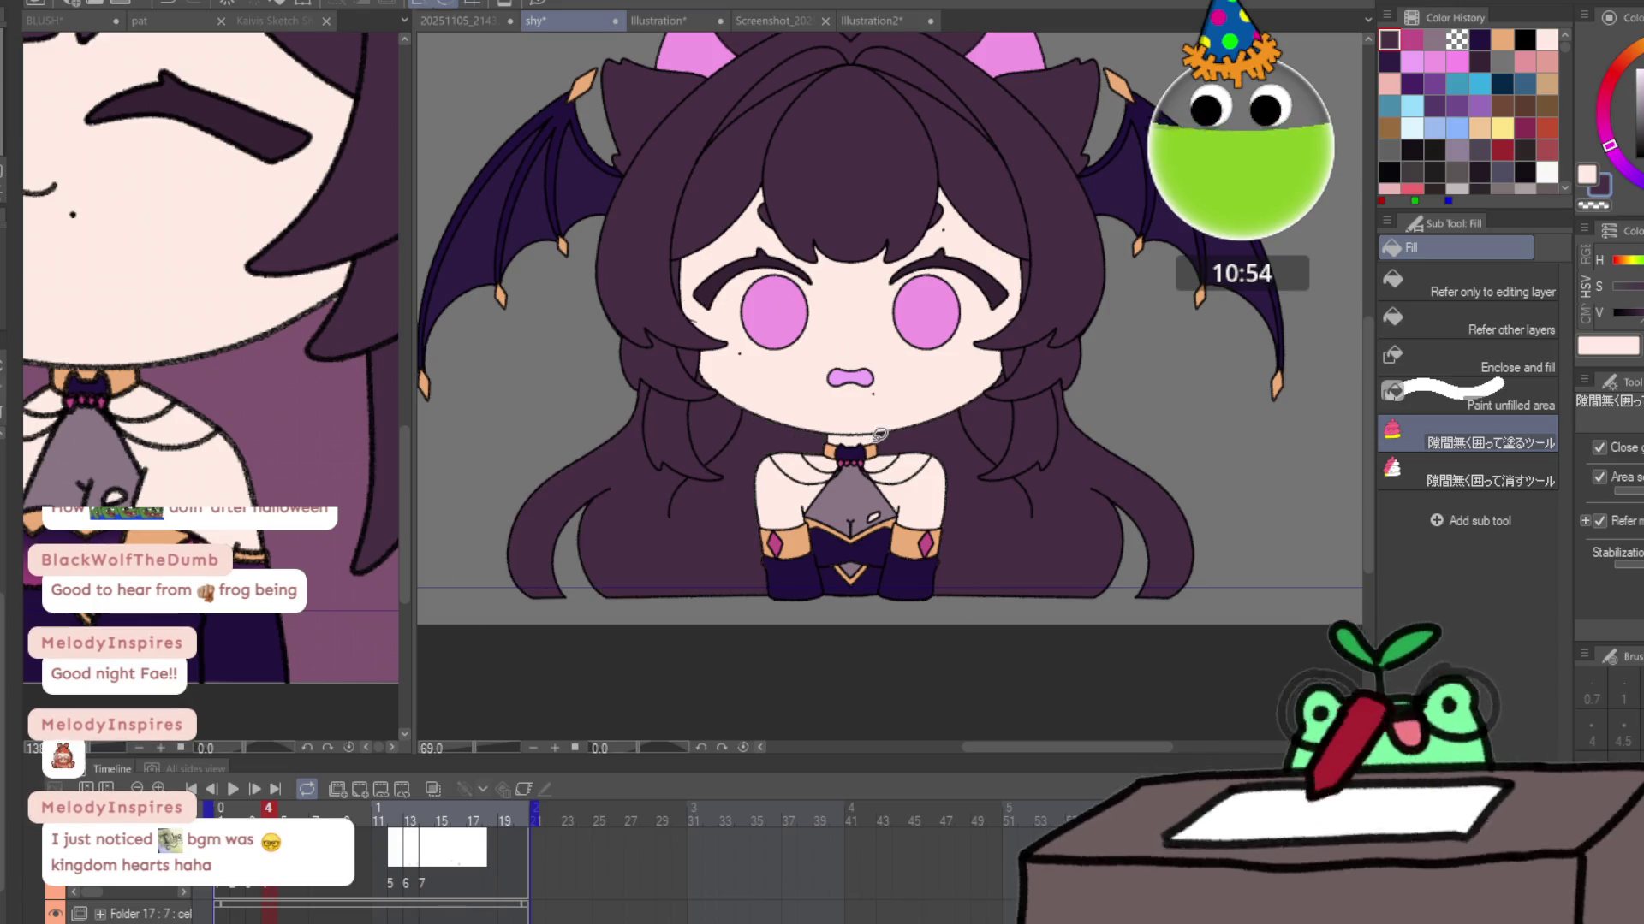
scroll(879, 434, down, 2)
Fill the back hair dark purple on frames 5, 6 and 7, including the hair top on frame 5.
key(ctrl+z)
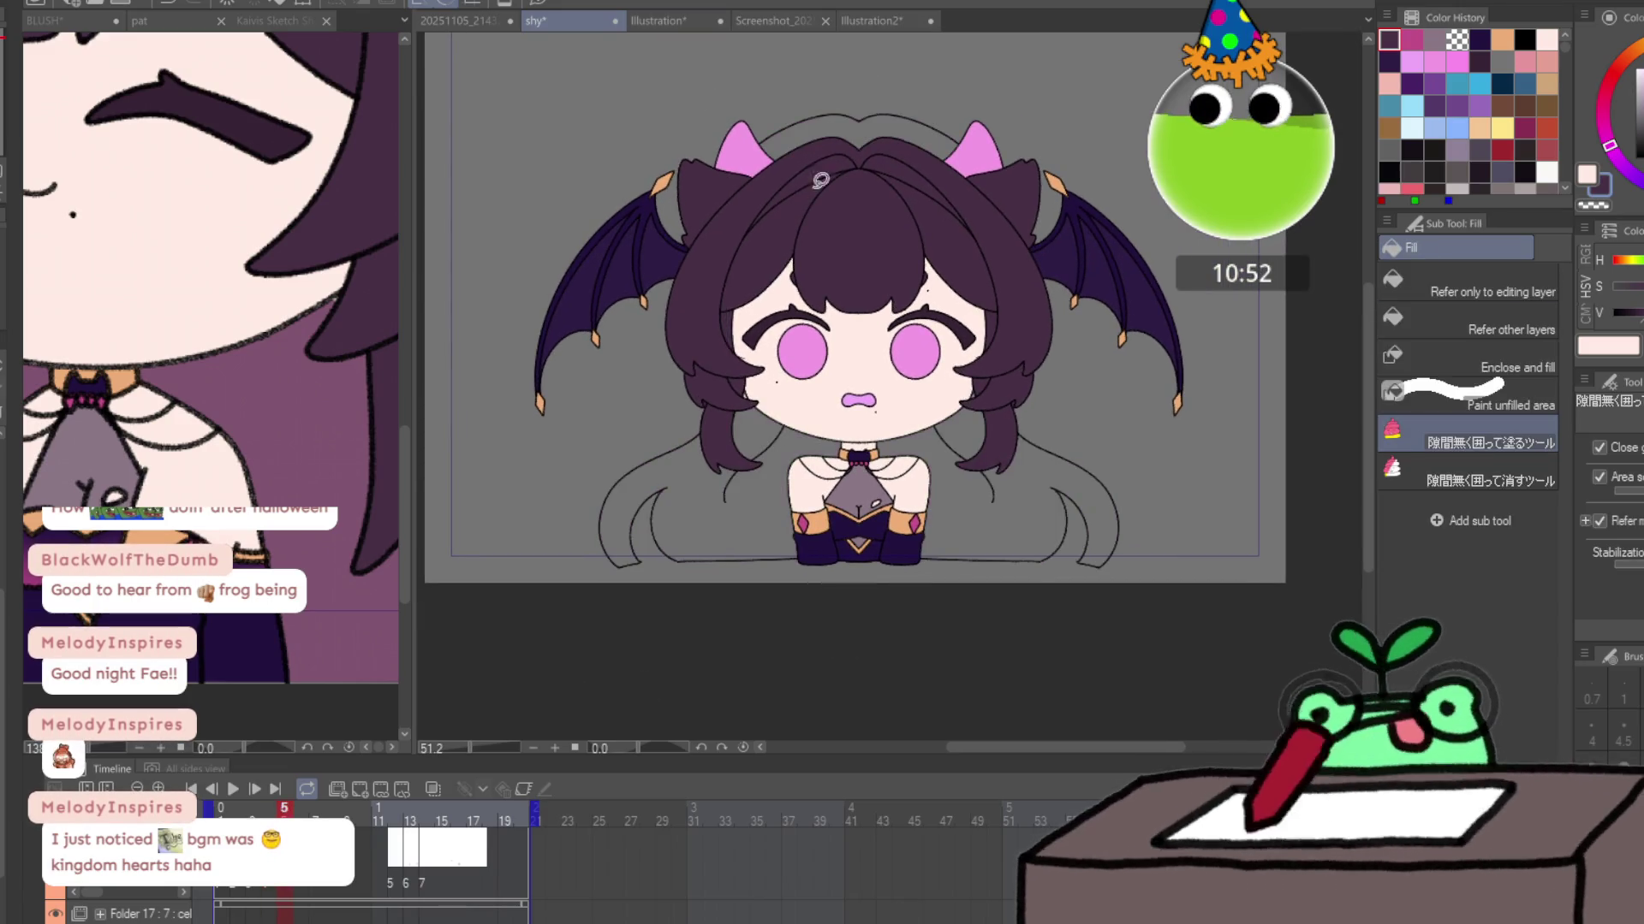
drag(820, 179, 818, 184)
mouse_move(746, 343)
mouse_down()
mouse_move(597, 418)
mouse_move(993, 420)
mouse_up()
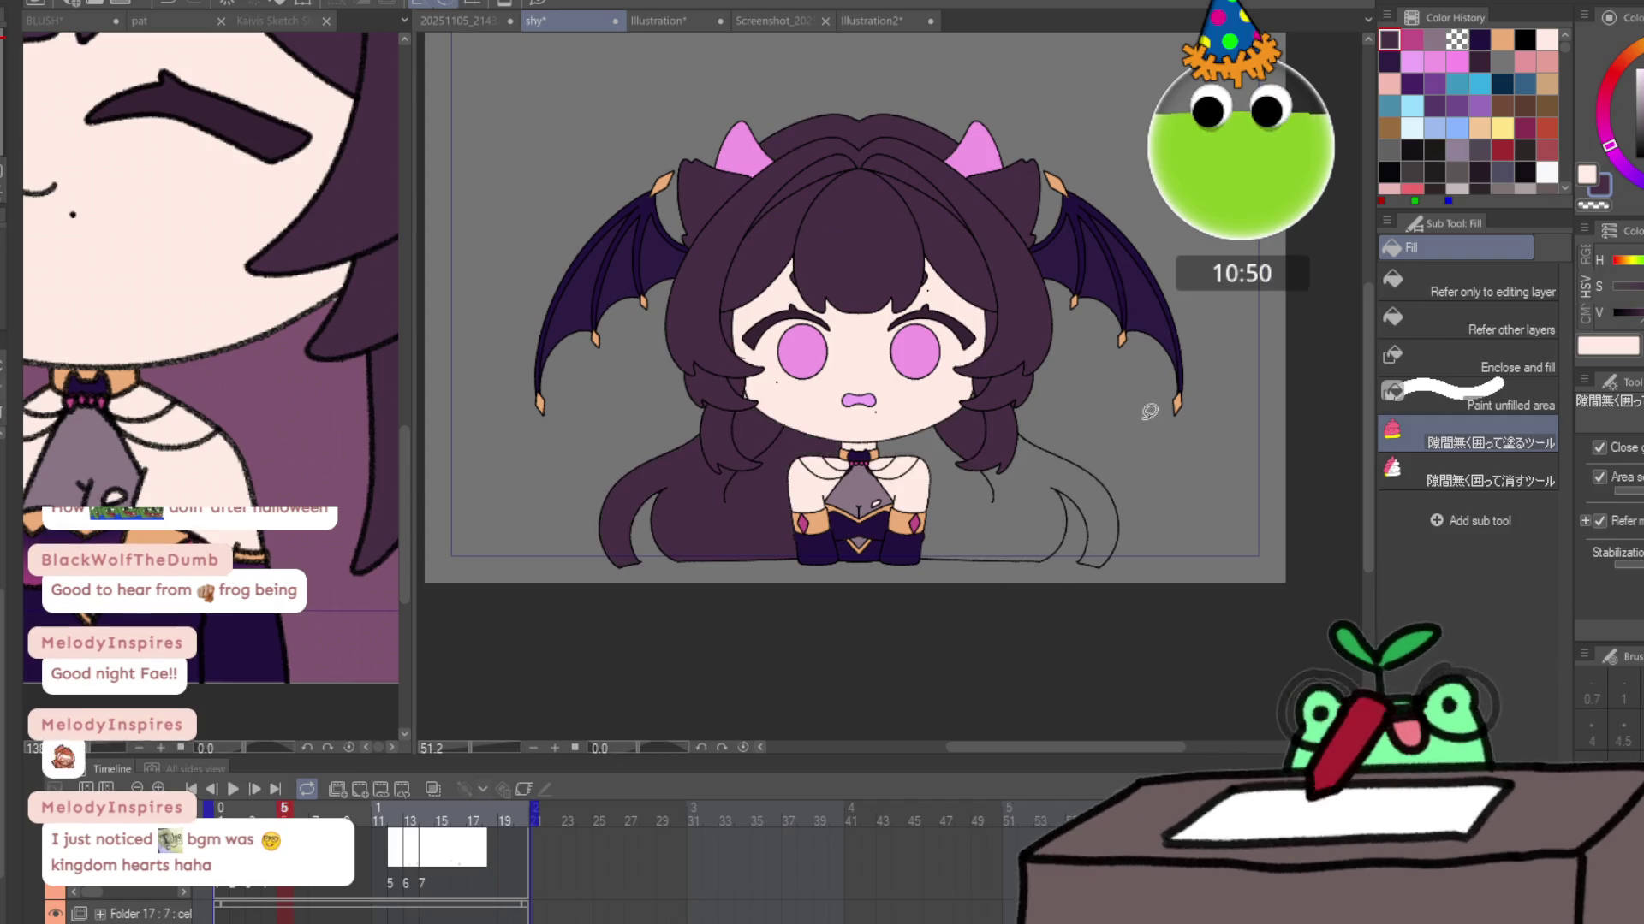
mouse_move(1149, 412)
mouse_down()
mouse_move(1211, 470)
mouse_move(1099, 333)
mouse_up()
key(ctrl+z)
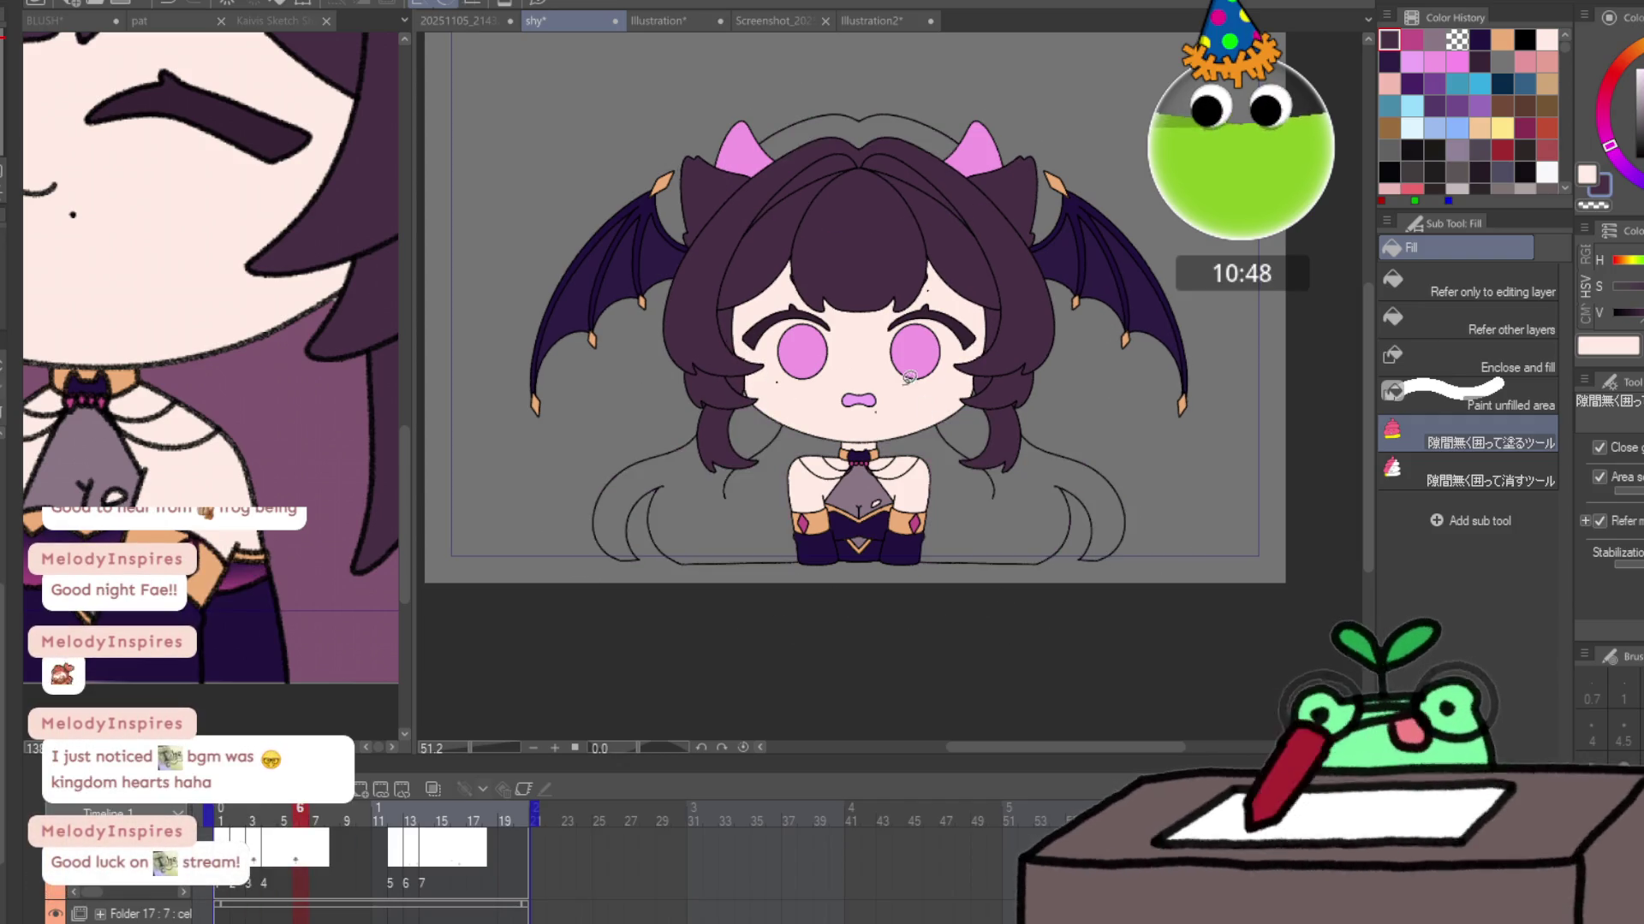
mouse_move(775, 346)
mouse_down()
mouse_move(1126, 569)
mouse_move(1104, 402)
mouse_up()
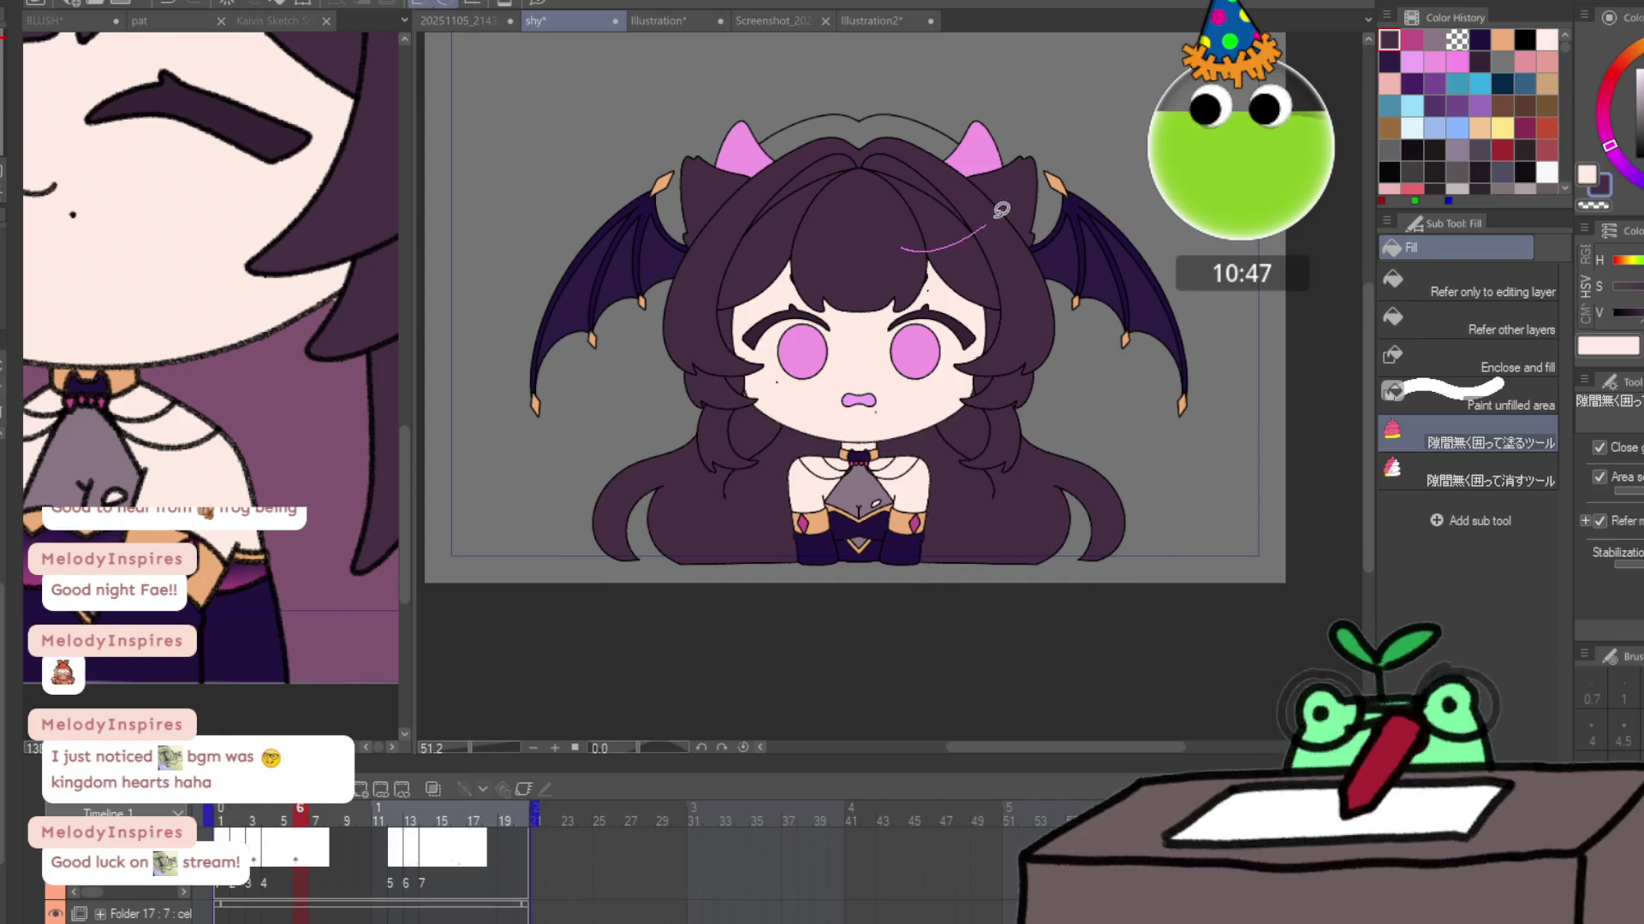
click(315, 820)
mouse_move(693, 381)
mouse_down()
mouse_move(770, 398)
mouse_move(1190, 342)
mouse_move(757, 423)
mouse_move(770, 111)
mouse_move(912, 132)
mouse_up()
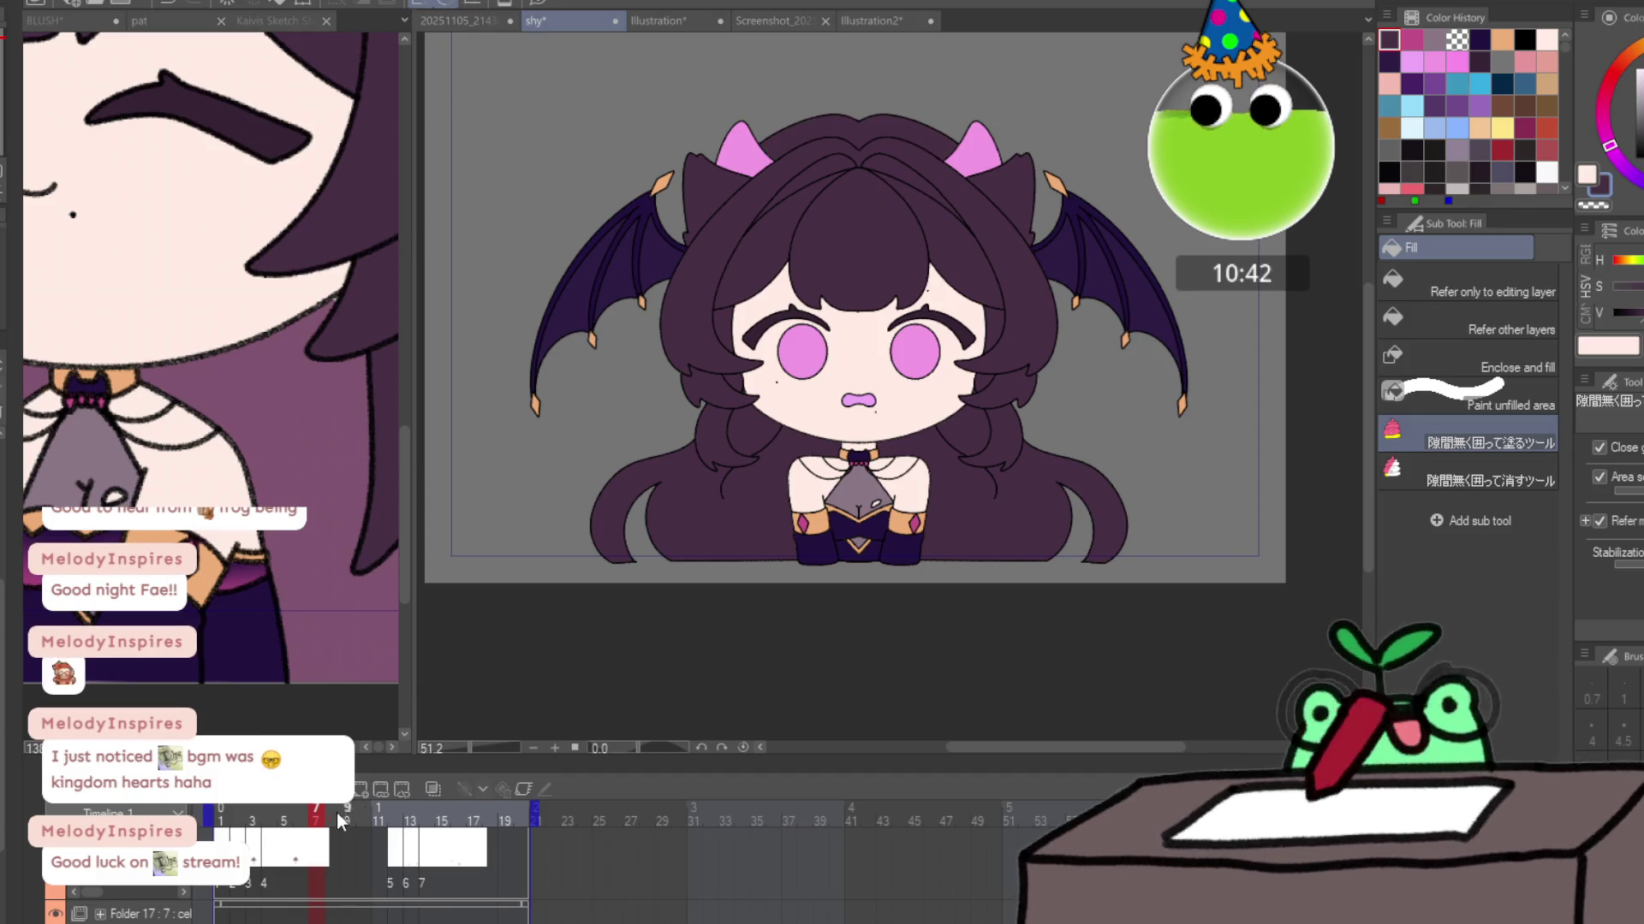
Lasso-fill the lower back hair dark purple on frame 12, then the hair on frame 13.
click(394, 822)
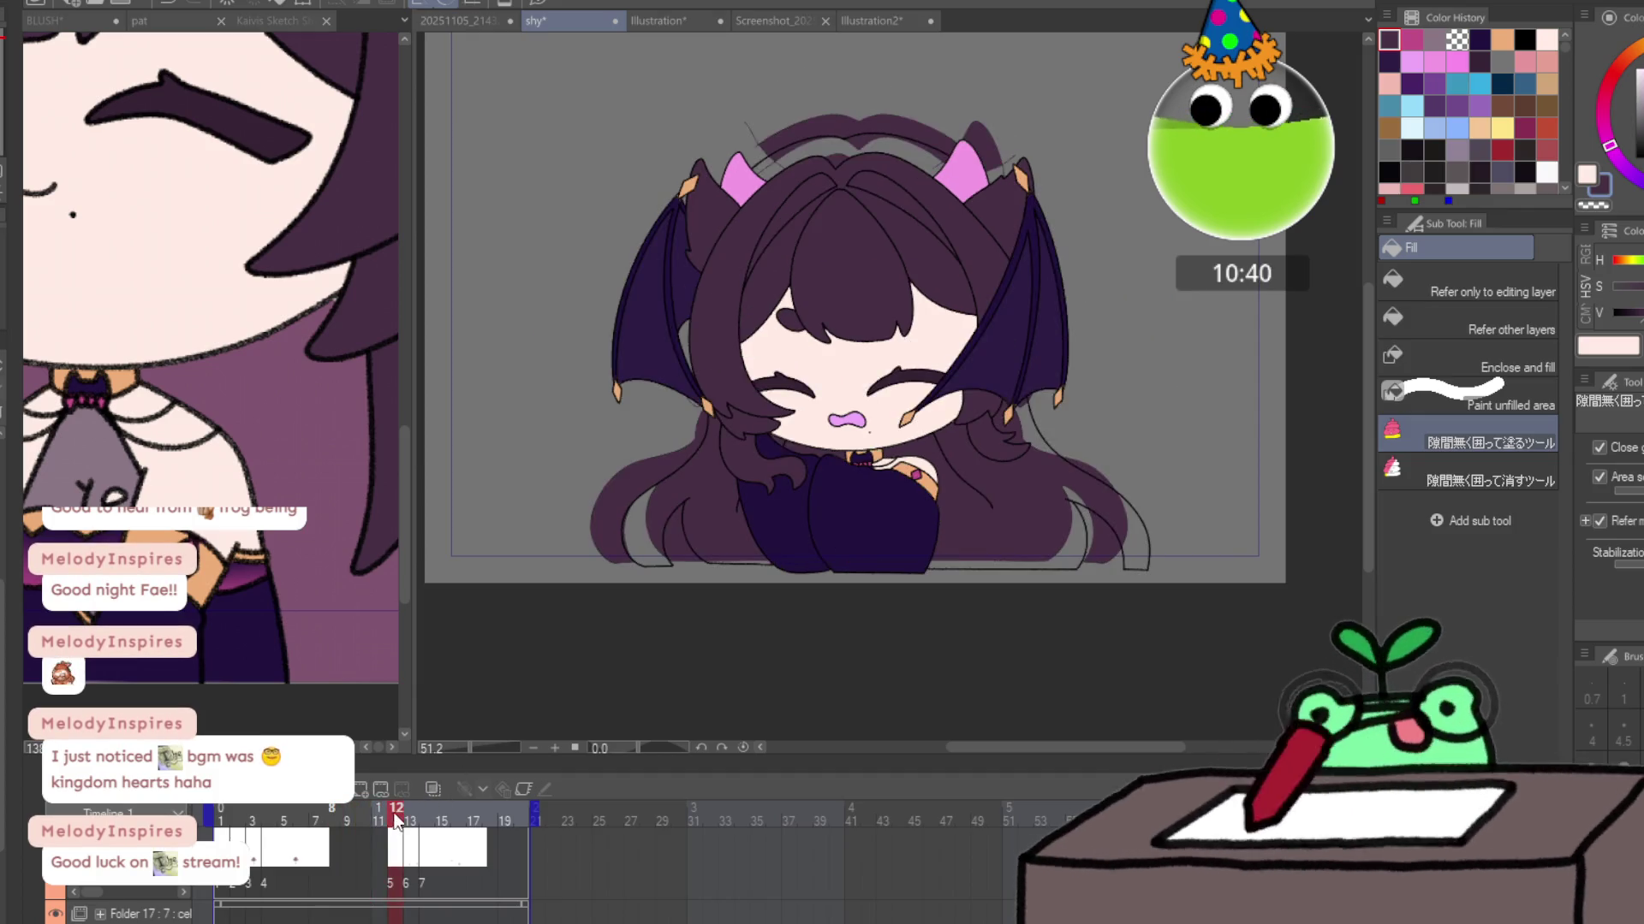
mouse_move(676, 536)
mouse_down()
mouse_move(599, 609)
mouse_move(1055, 359)
mouse_move(682, 609)
mouse_up()
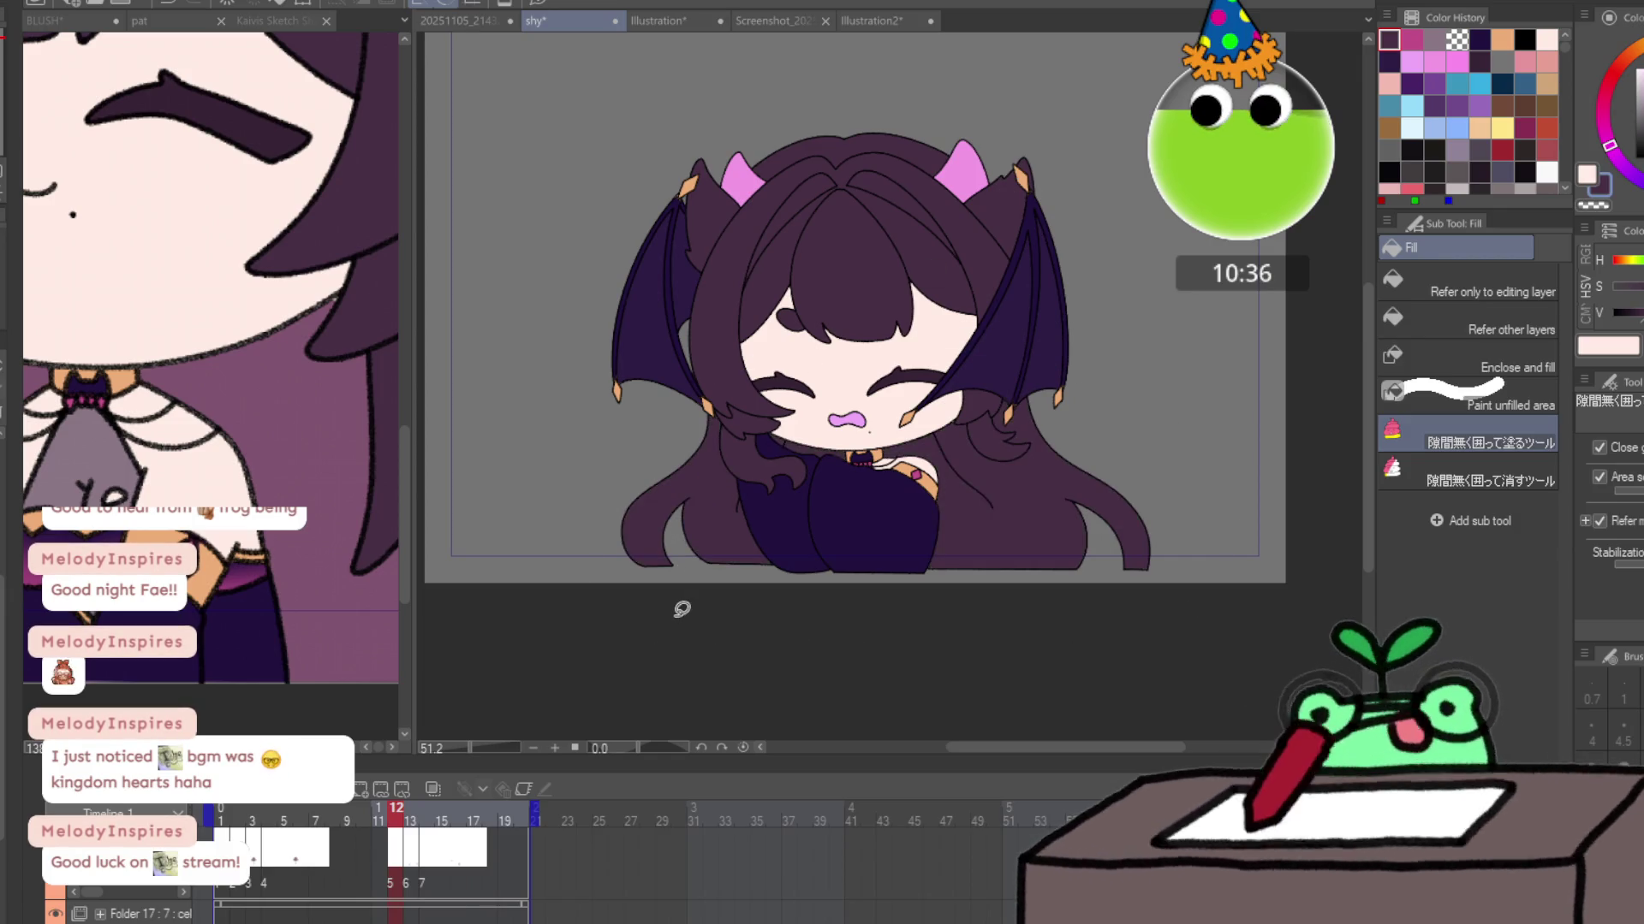
key(Right)
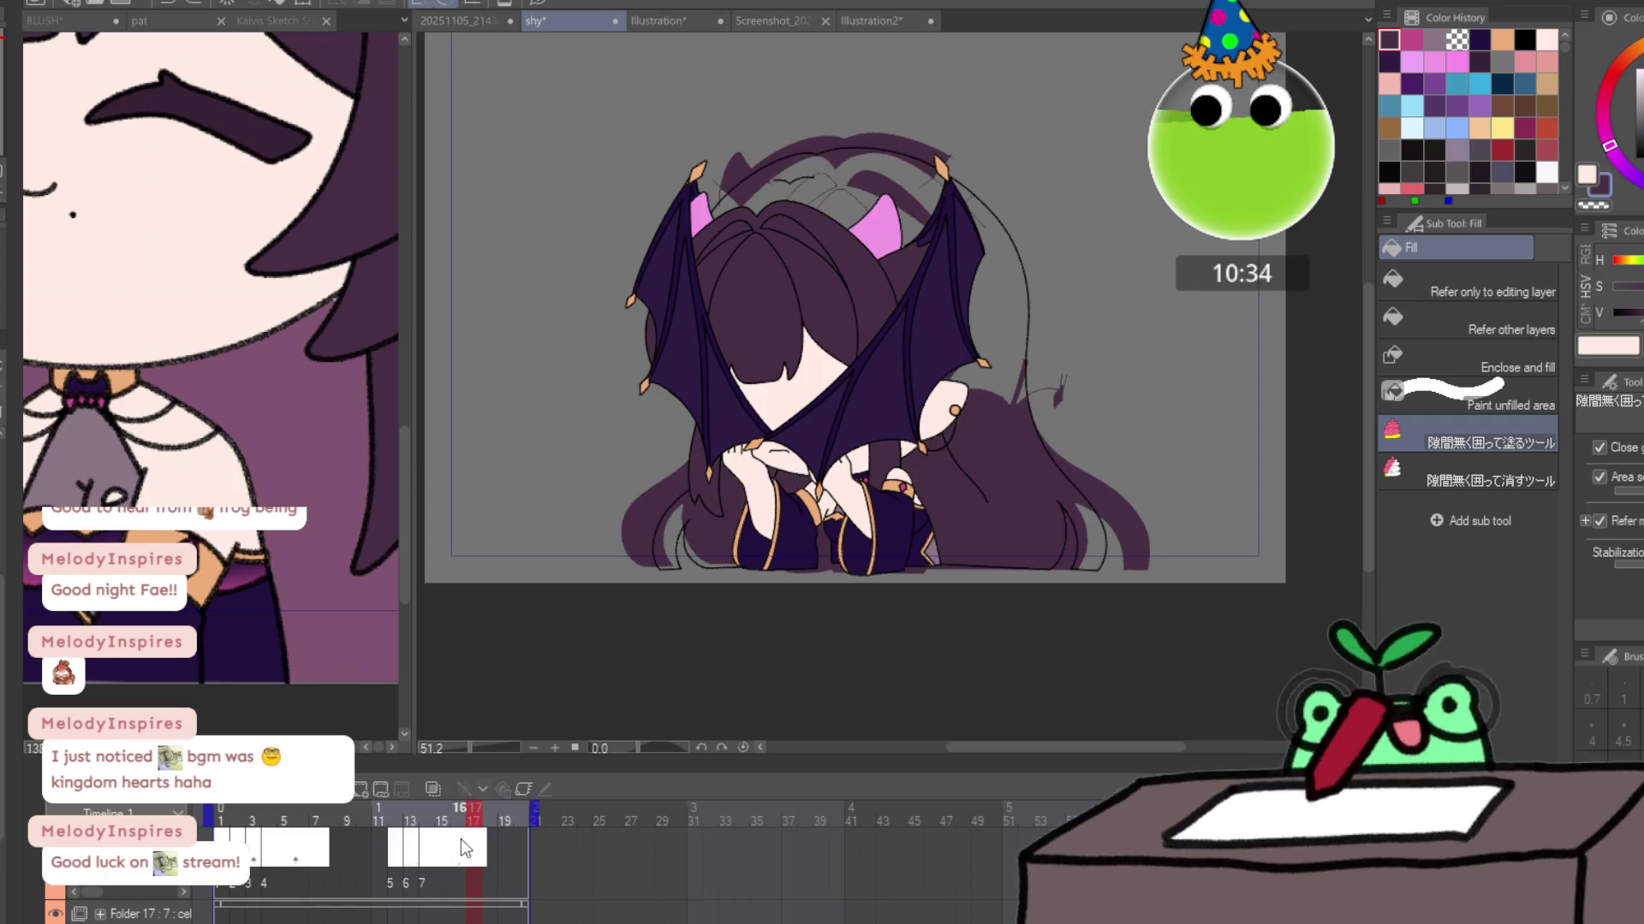
click(397, 820)
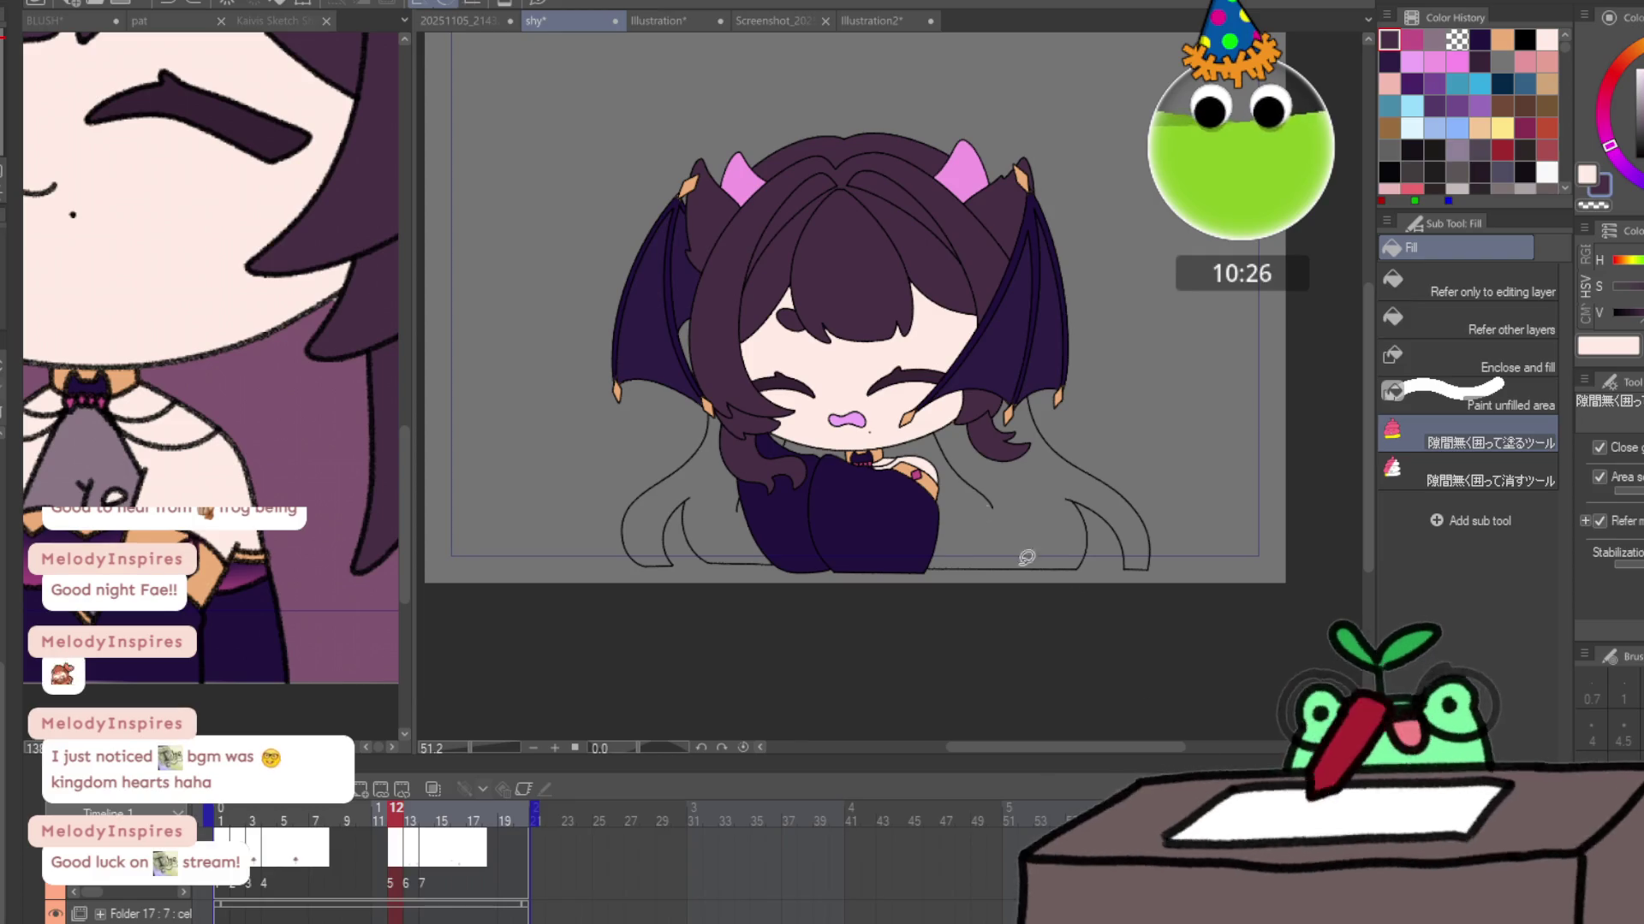
mouse_move(777, 355)
mouse_down()
mouse_move(561, 503)
mouse_move(1088, 342)
mouse_up()
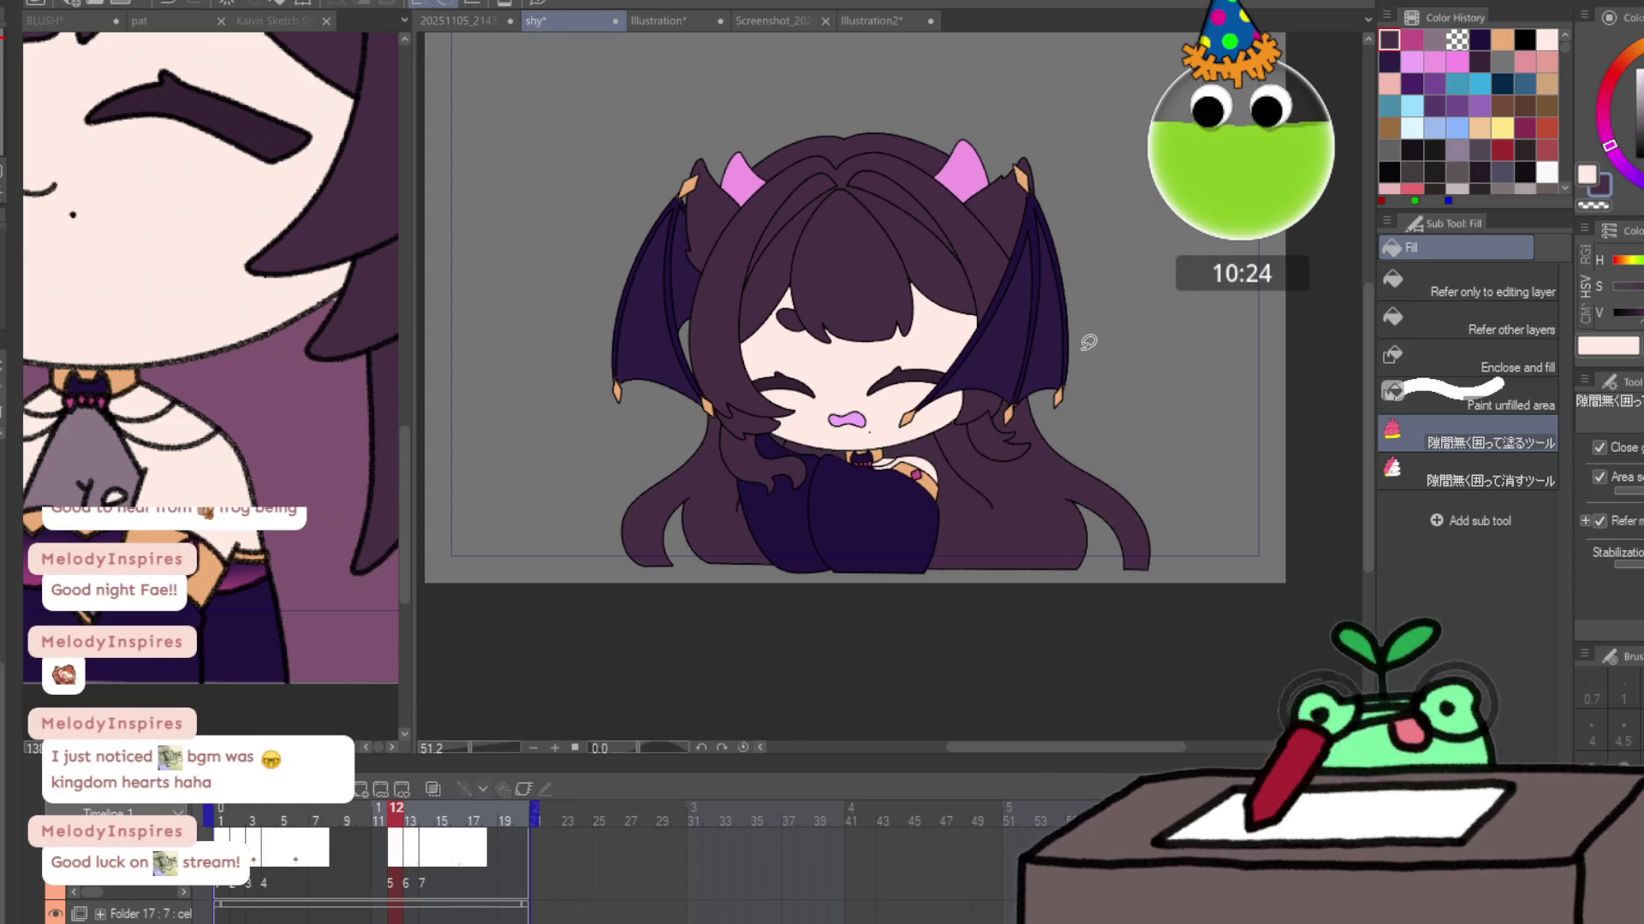
key(Right)
mouse_move(738, 417)
mouse_down()
mouse_move(631, 556)
mouse_move(997, 134)
mouse_move(719, 279)
mouse_up()
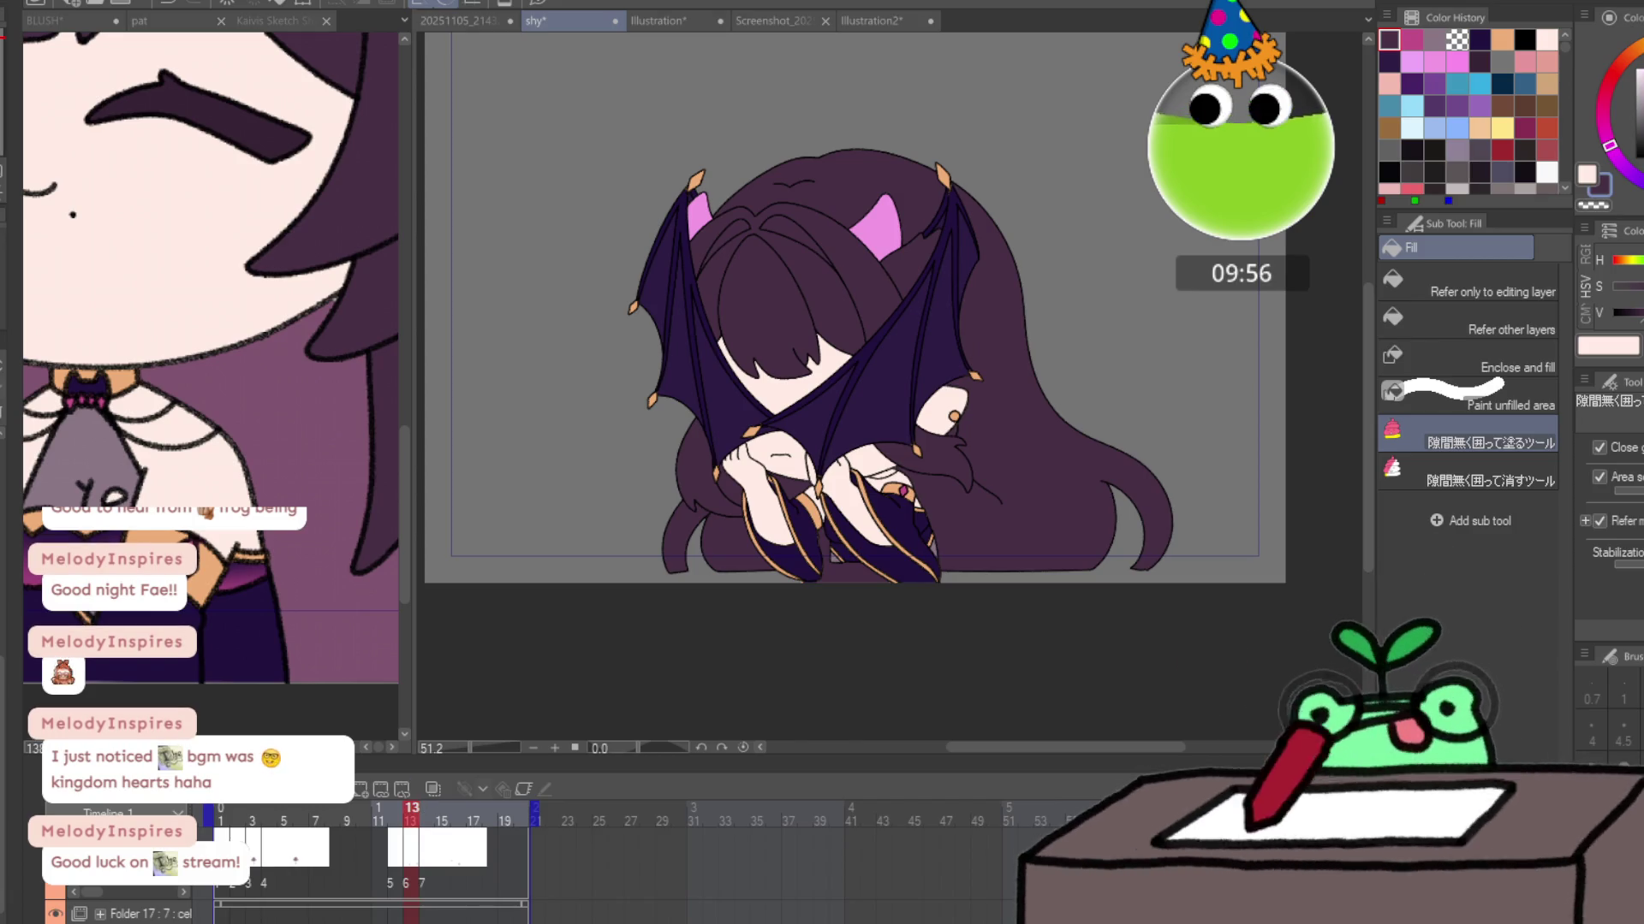
Fill the lower-left and right-side back hair dark purple on frame 14.
key(Right)
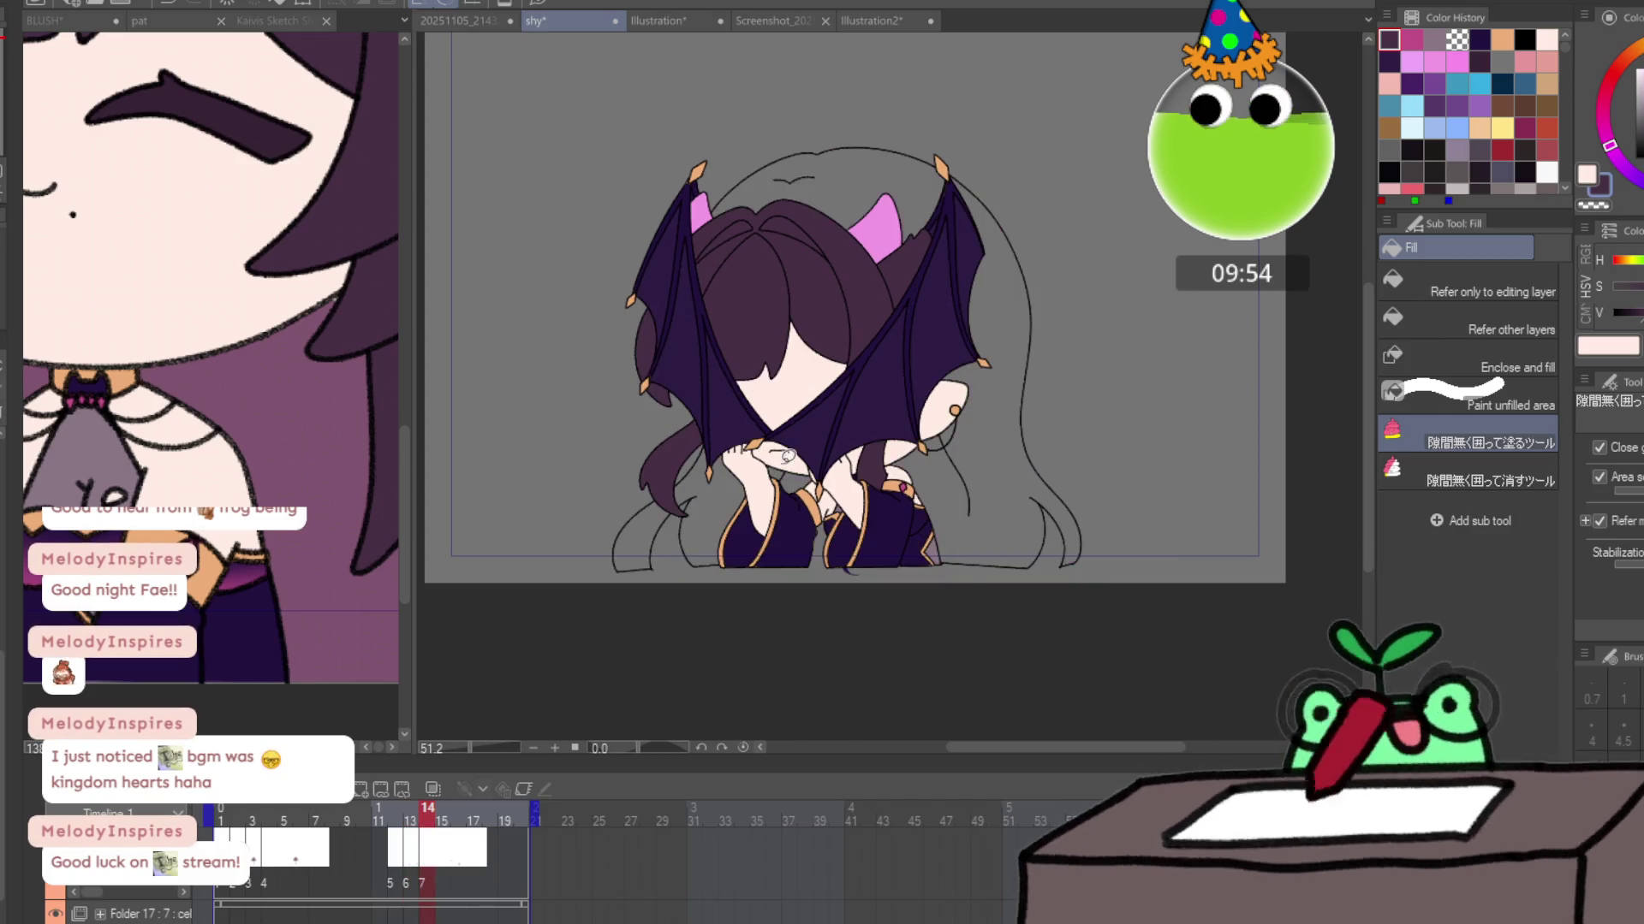
mouse_move(675, 537)
mouse_down()
mouse_move(638, 483)
mouse_move(711, 432)
mouse_move(951, 380)
mouse_move(854, 583)
mouse_up()
key(p)
key(Left)
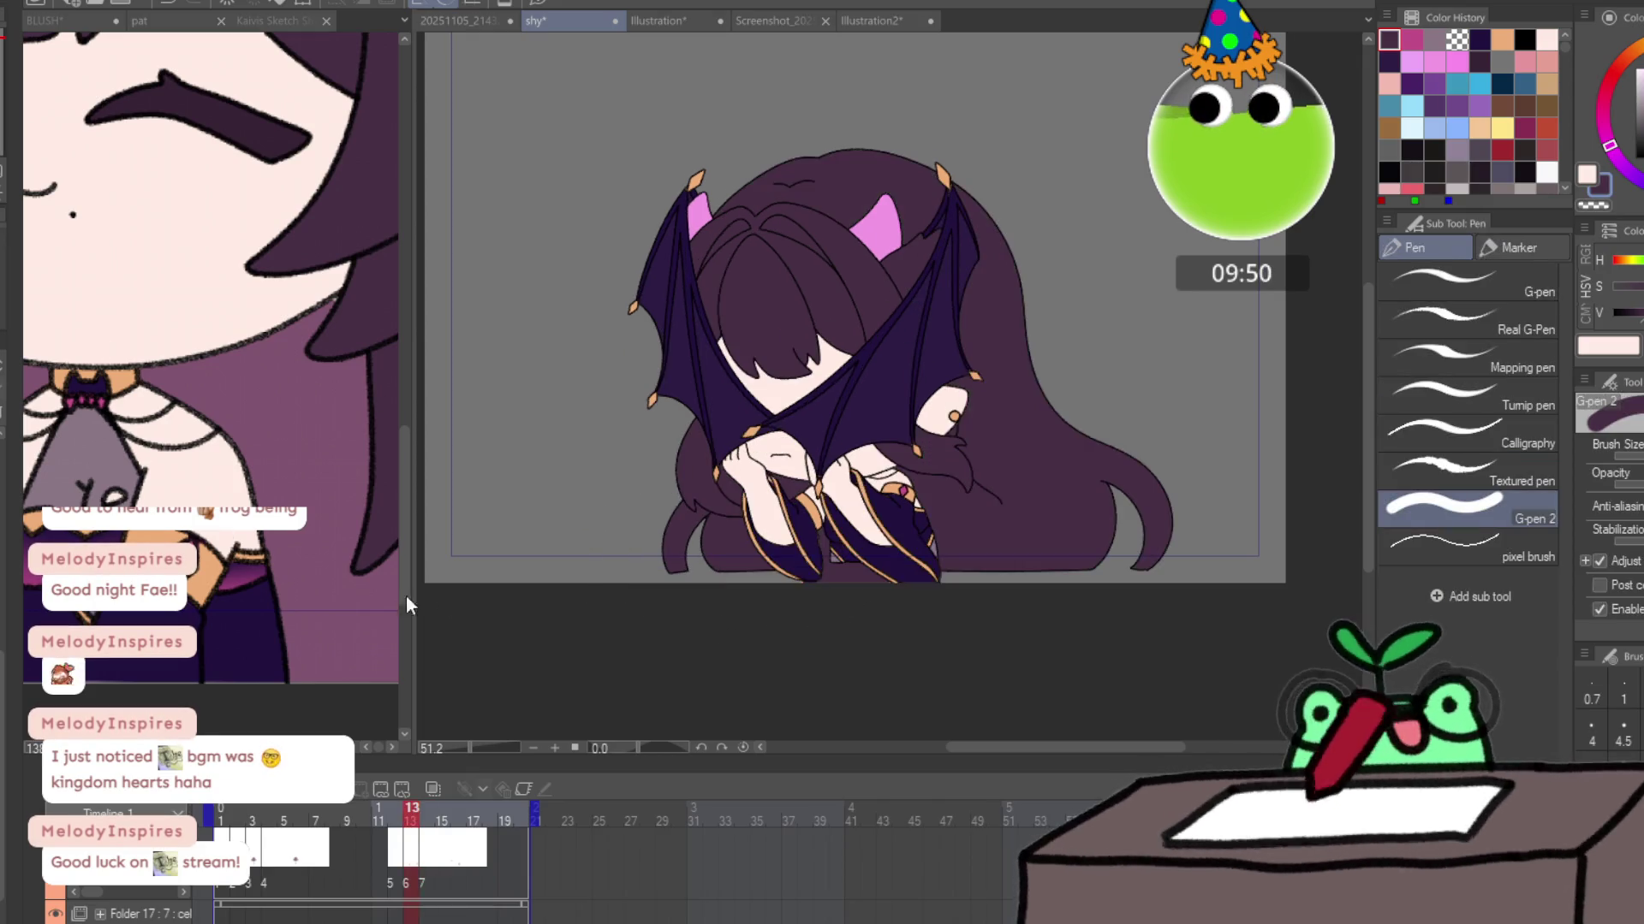
key(Right)
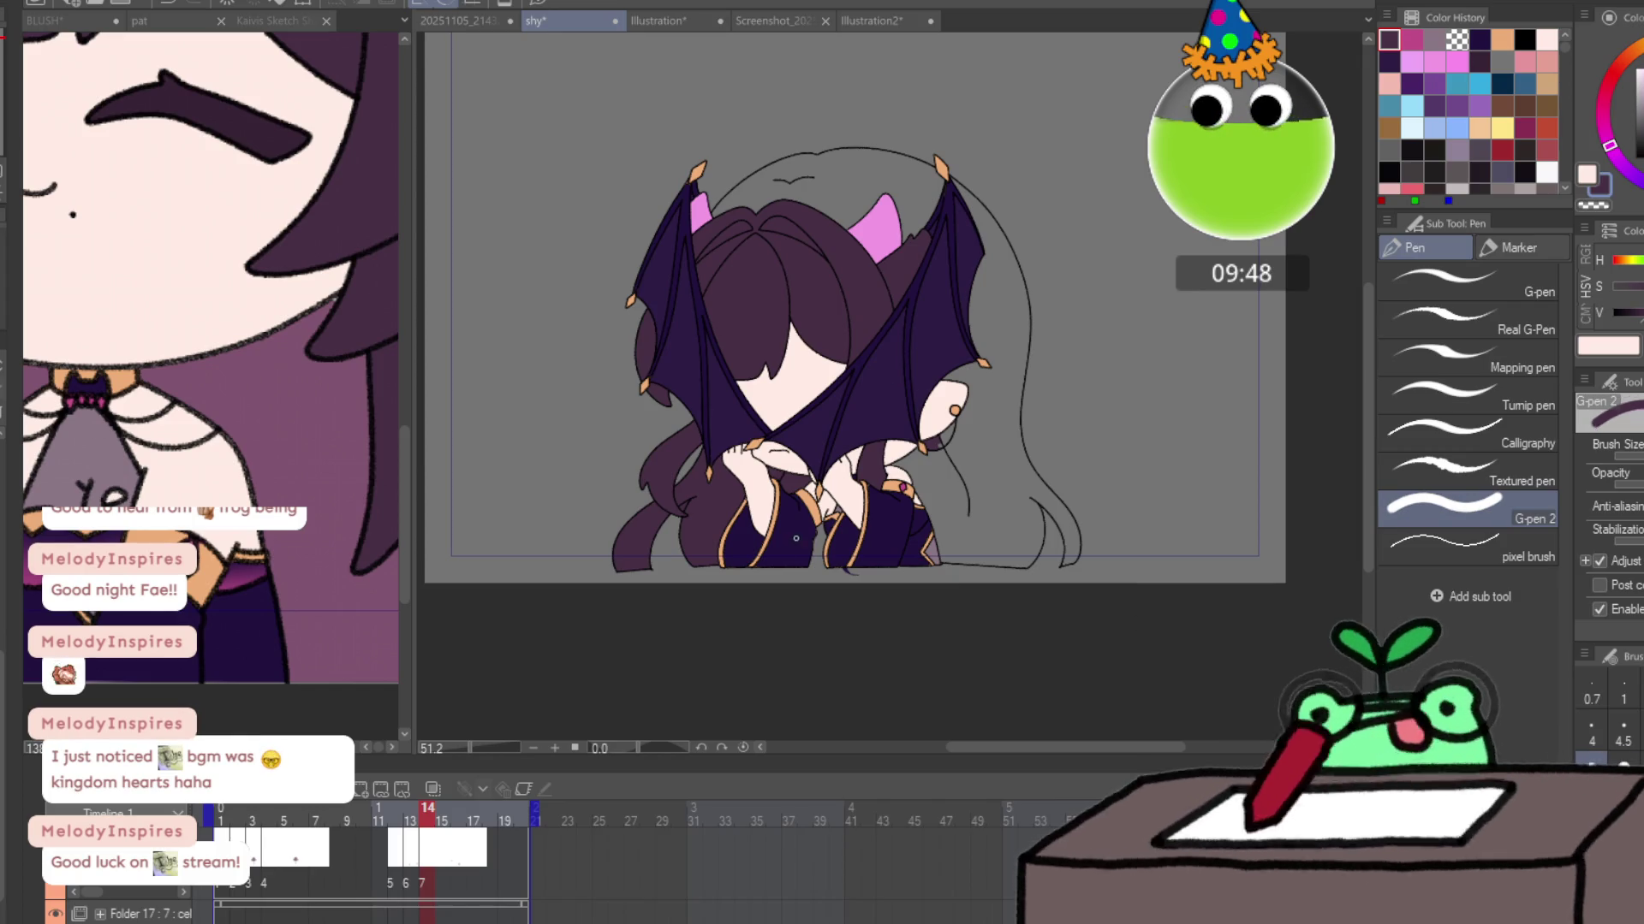
mouse_move(911, 559)
mouse_down()
mouse_move(984, 583)
mouse_move(822, 572)
mouse_up()
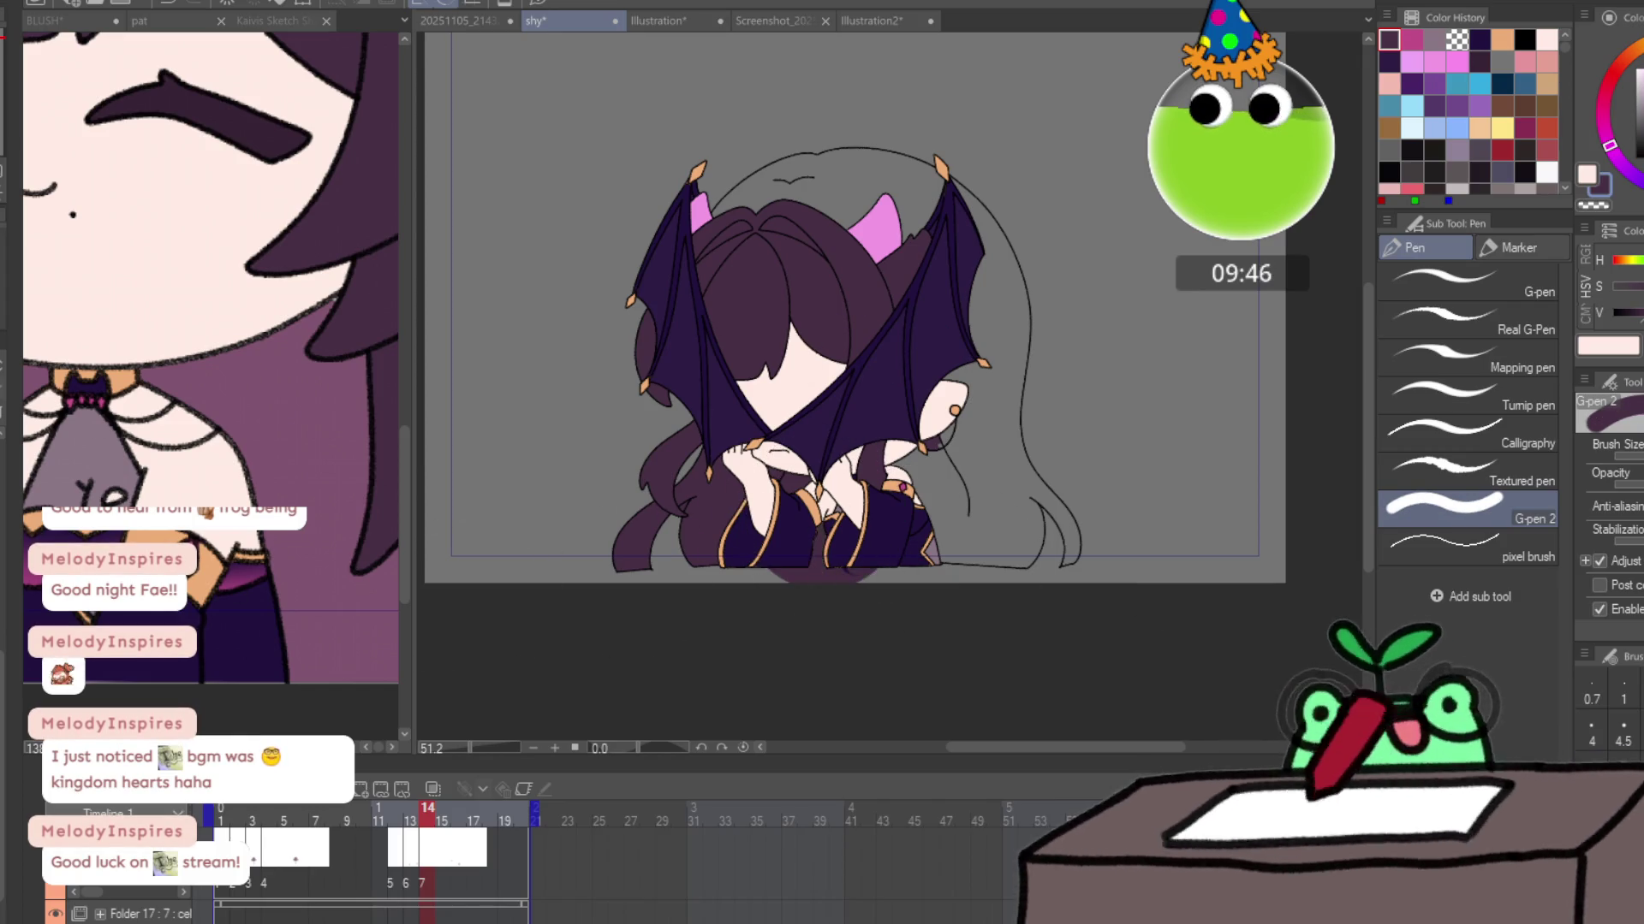
key(g)
mouse_move(676, 265)
mouse_down()
mouse_move(1167, 330)
mouse_move(1109, 585)
mouse_up()
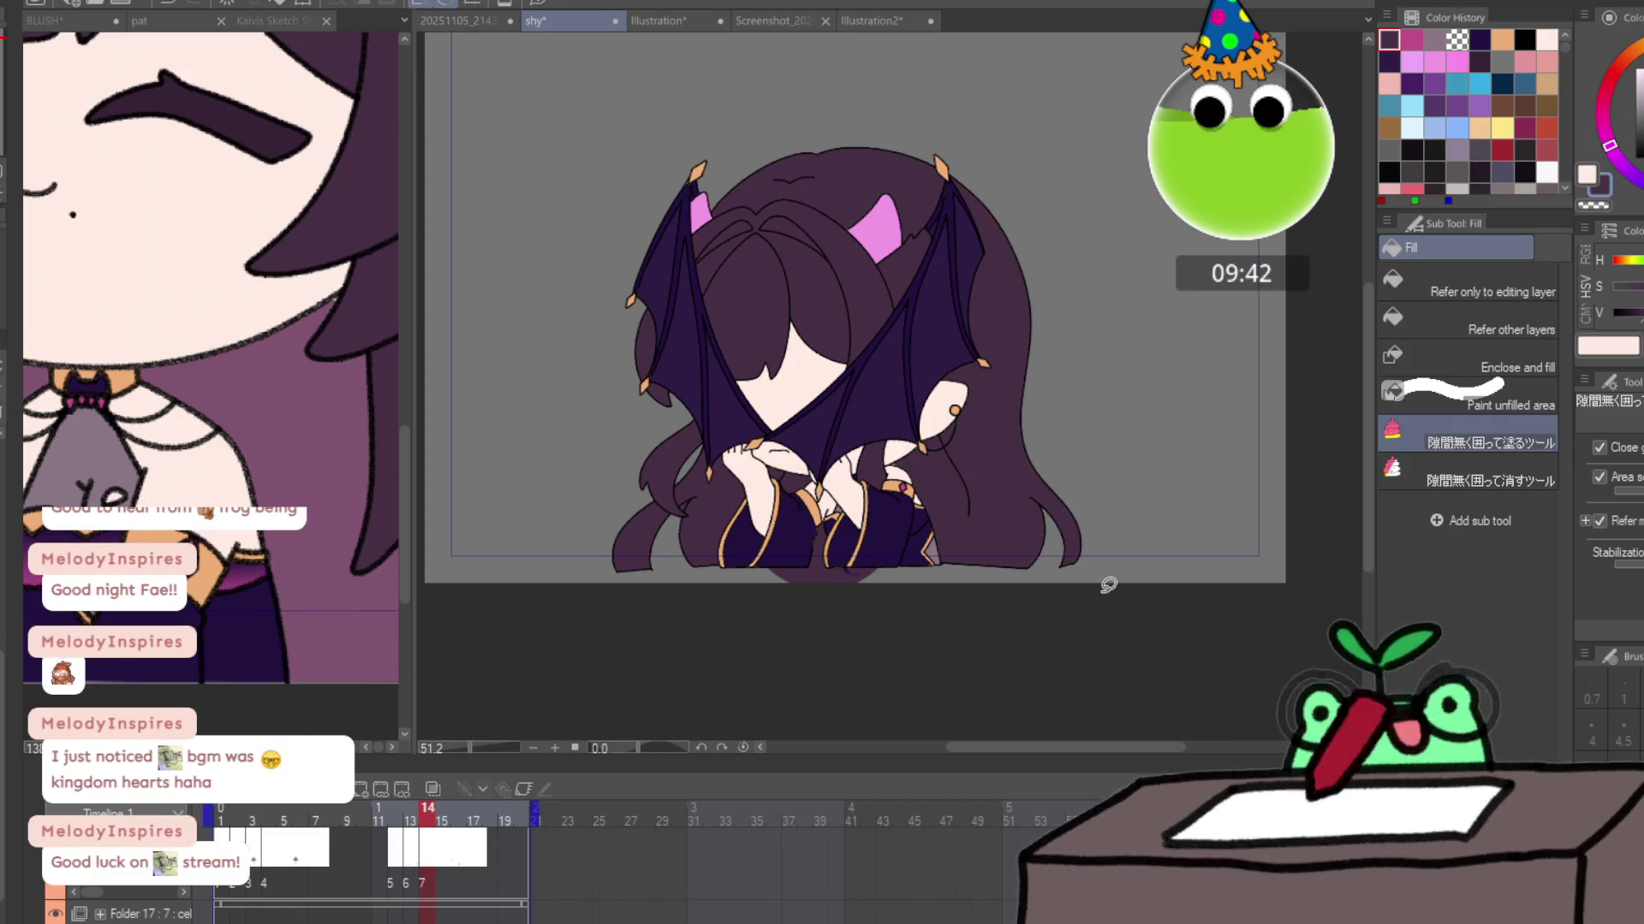
Fill frame 15's lower back hair and the hair around the upper head dark purple.
key(Right)
mouse_move(742, 557)
mouse_down()
mouse_move(638, 571)
mouse_move(903, 436)
mouse_move(753, 591)
mouse_move(856, 424)
mouse_move(745, 480)
mouse_up()
mouse_move(774, 340)
mouse_down()
mouse_move(1083, 171)
mouse_move(796, 589)
mouse_move(900, 501)
mouse_up()
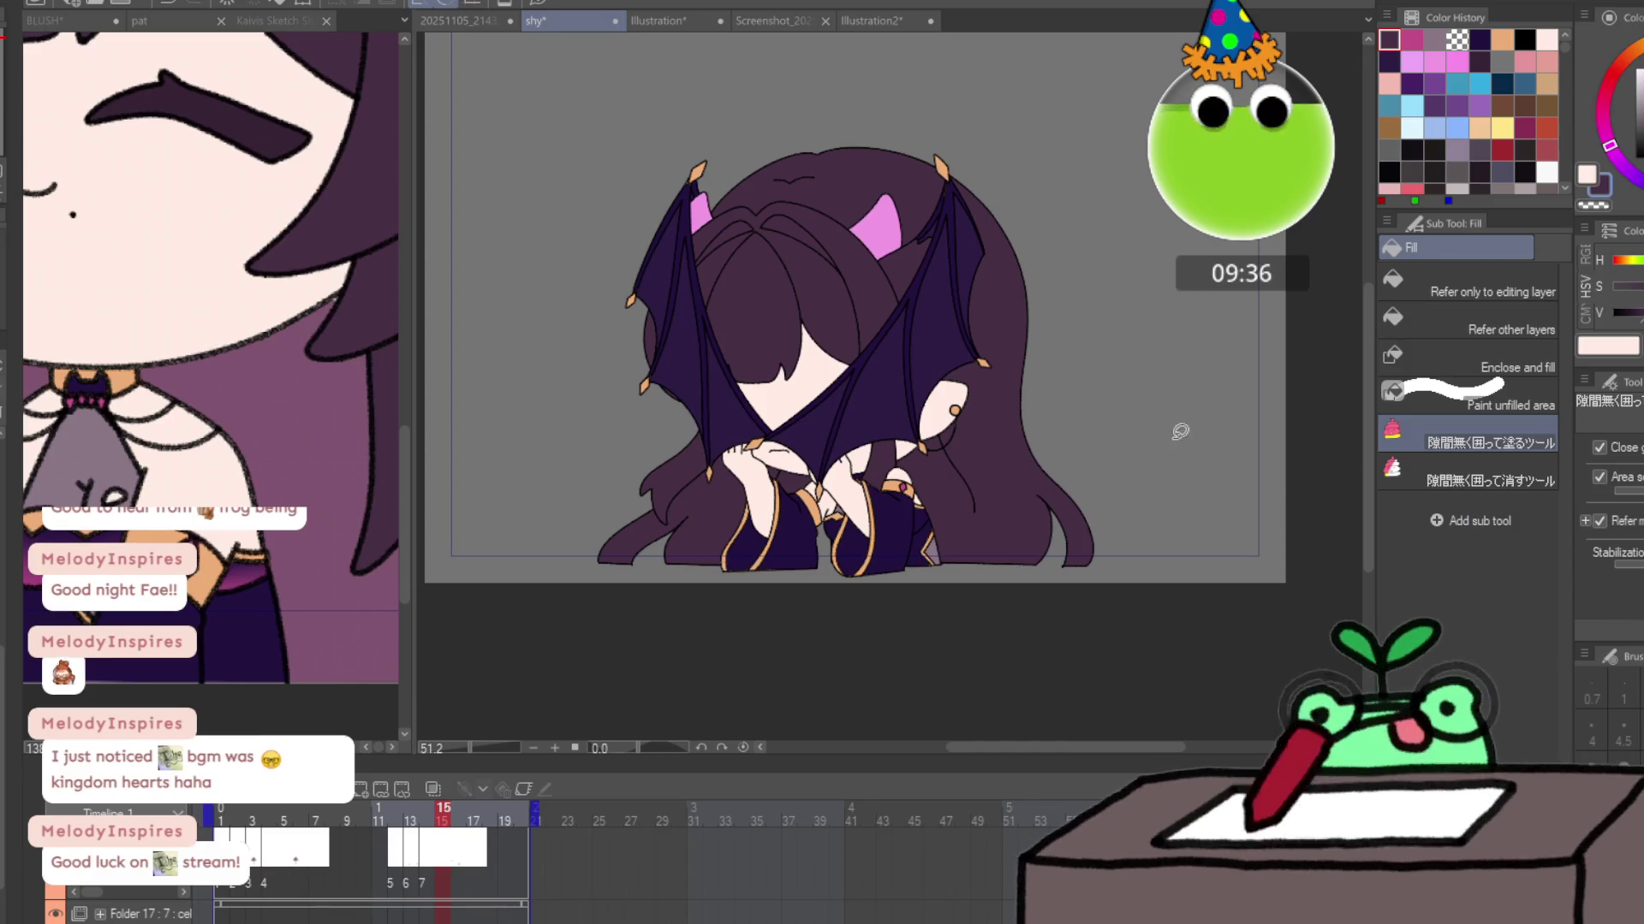
key(p)
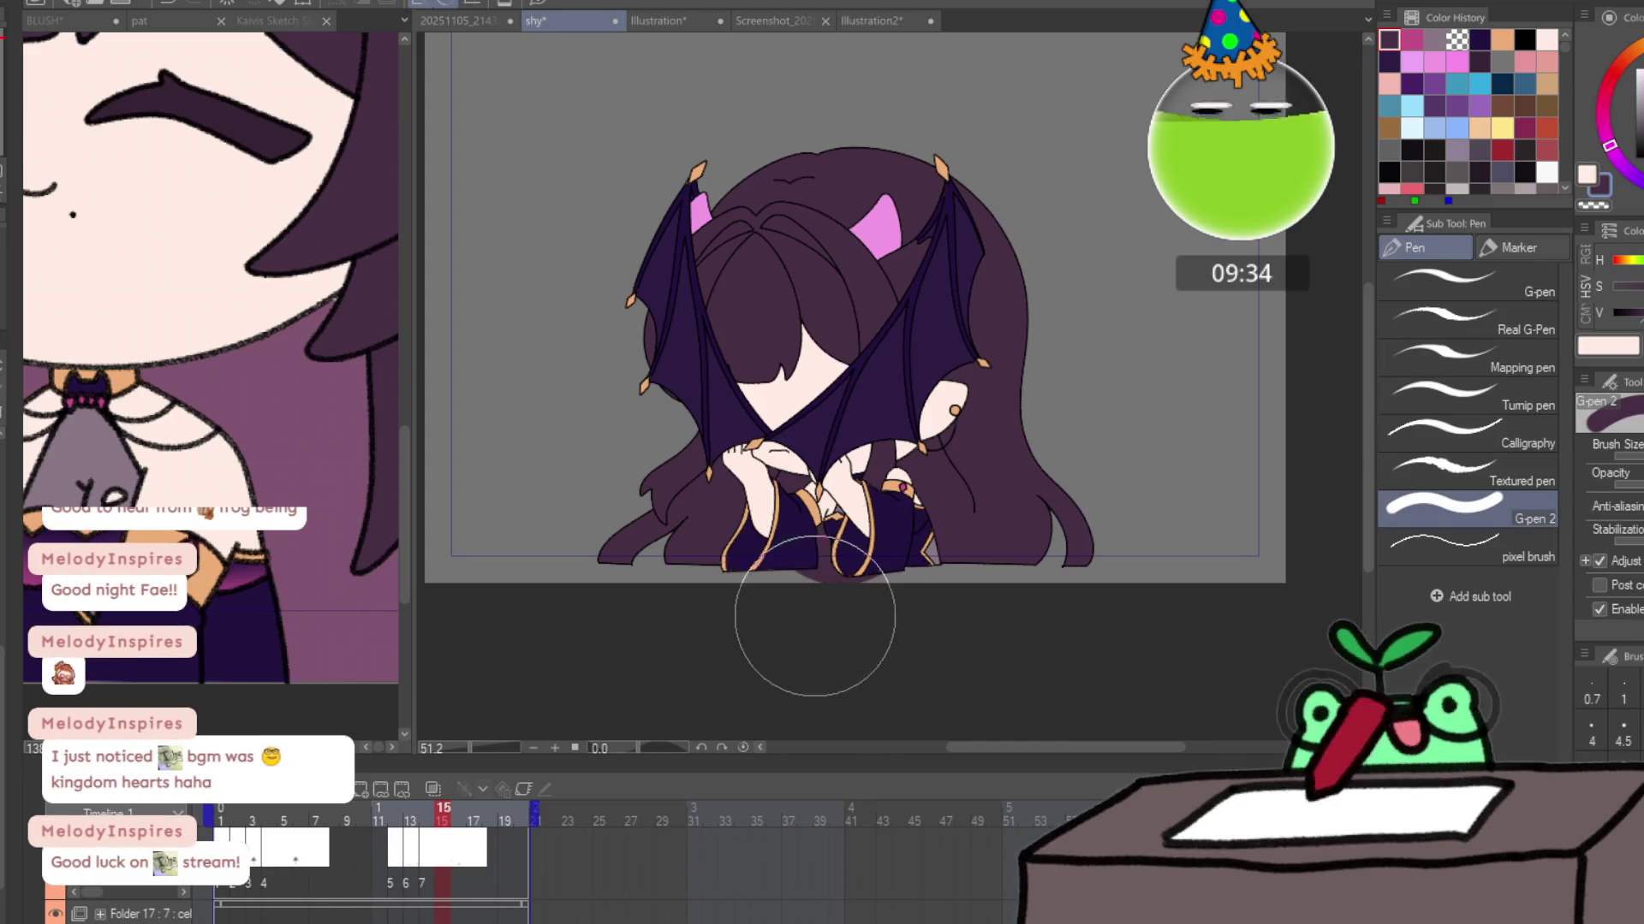
Fill the back hair dark purple on frames 17 and 16, then play the animation to check.
key(Right)
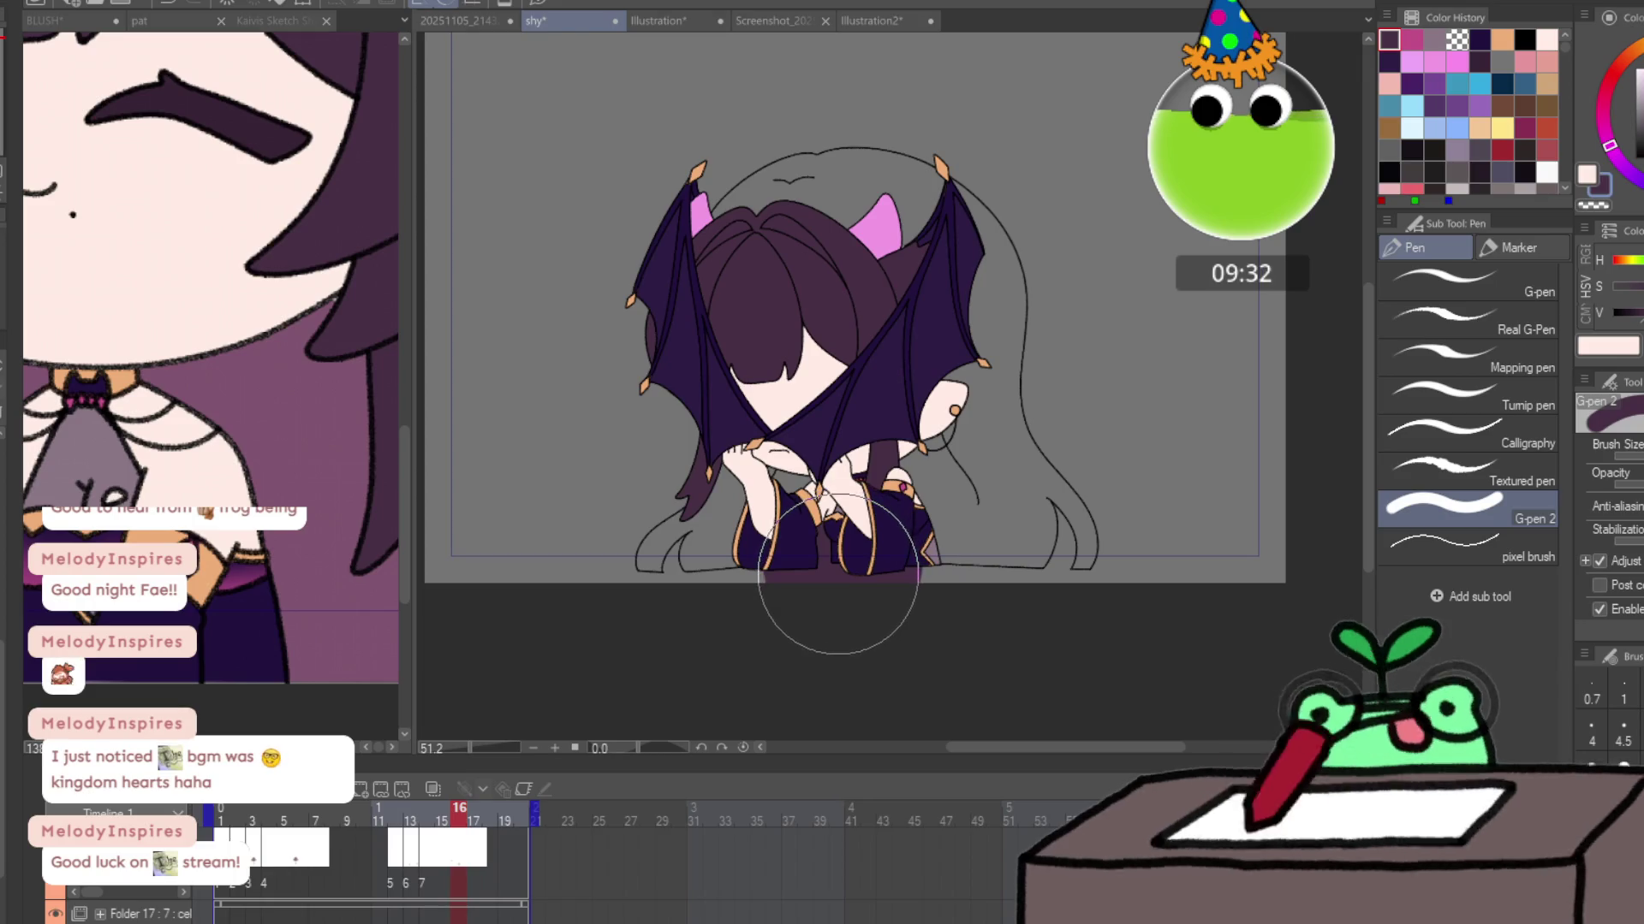
key(Right)
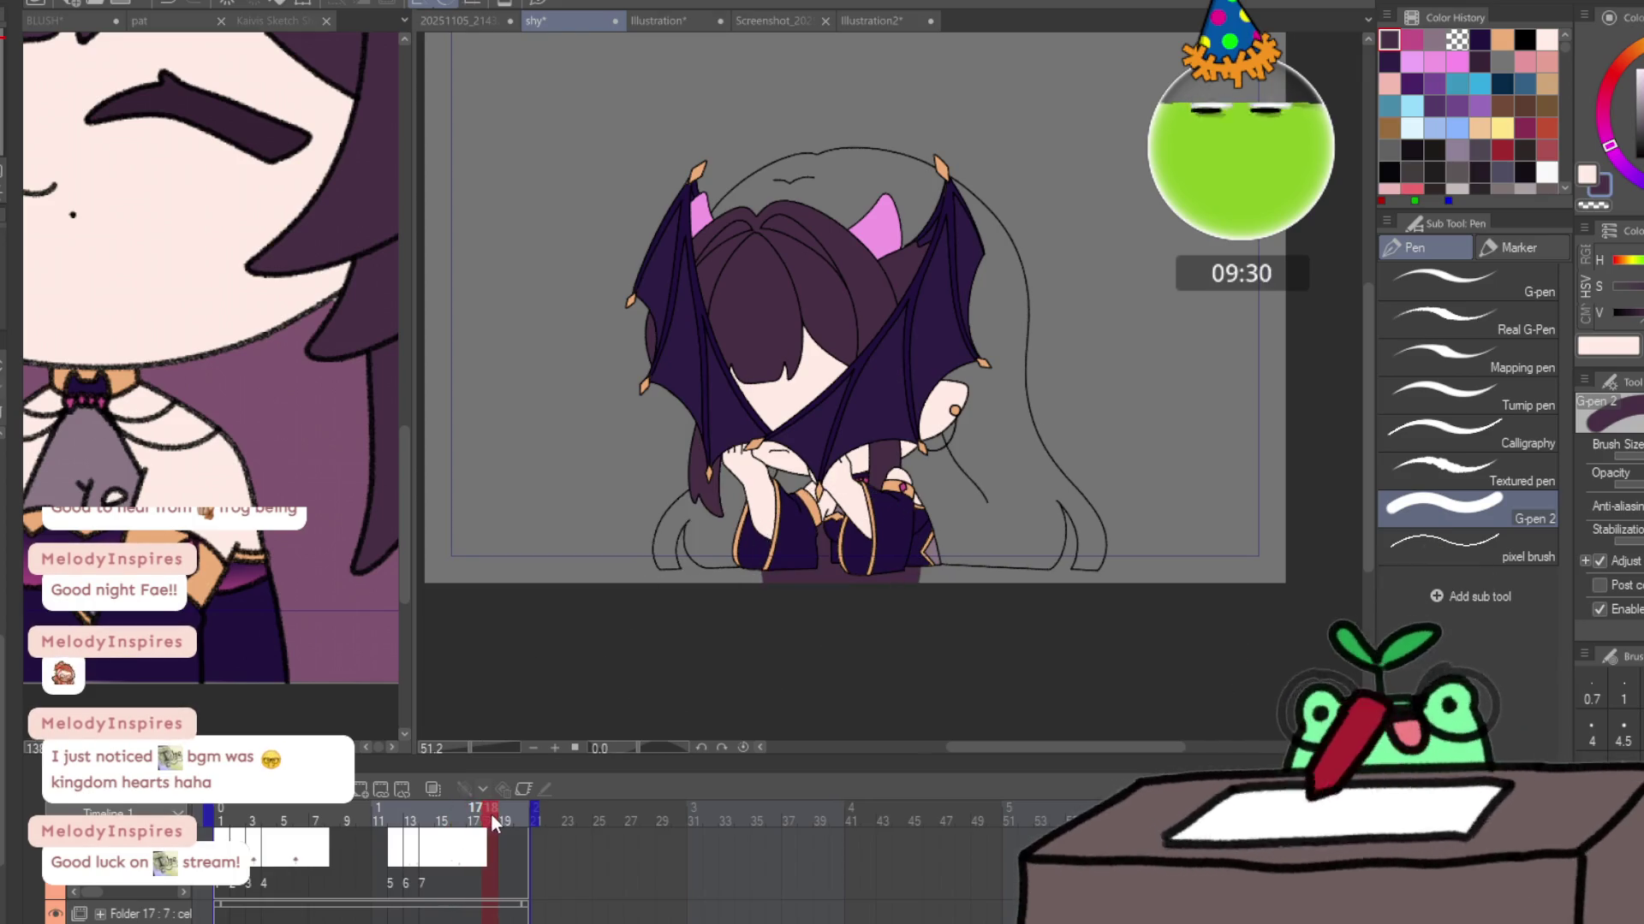
key(g)
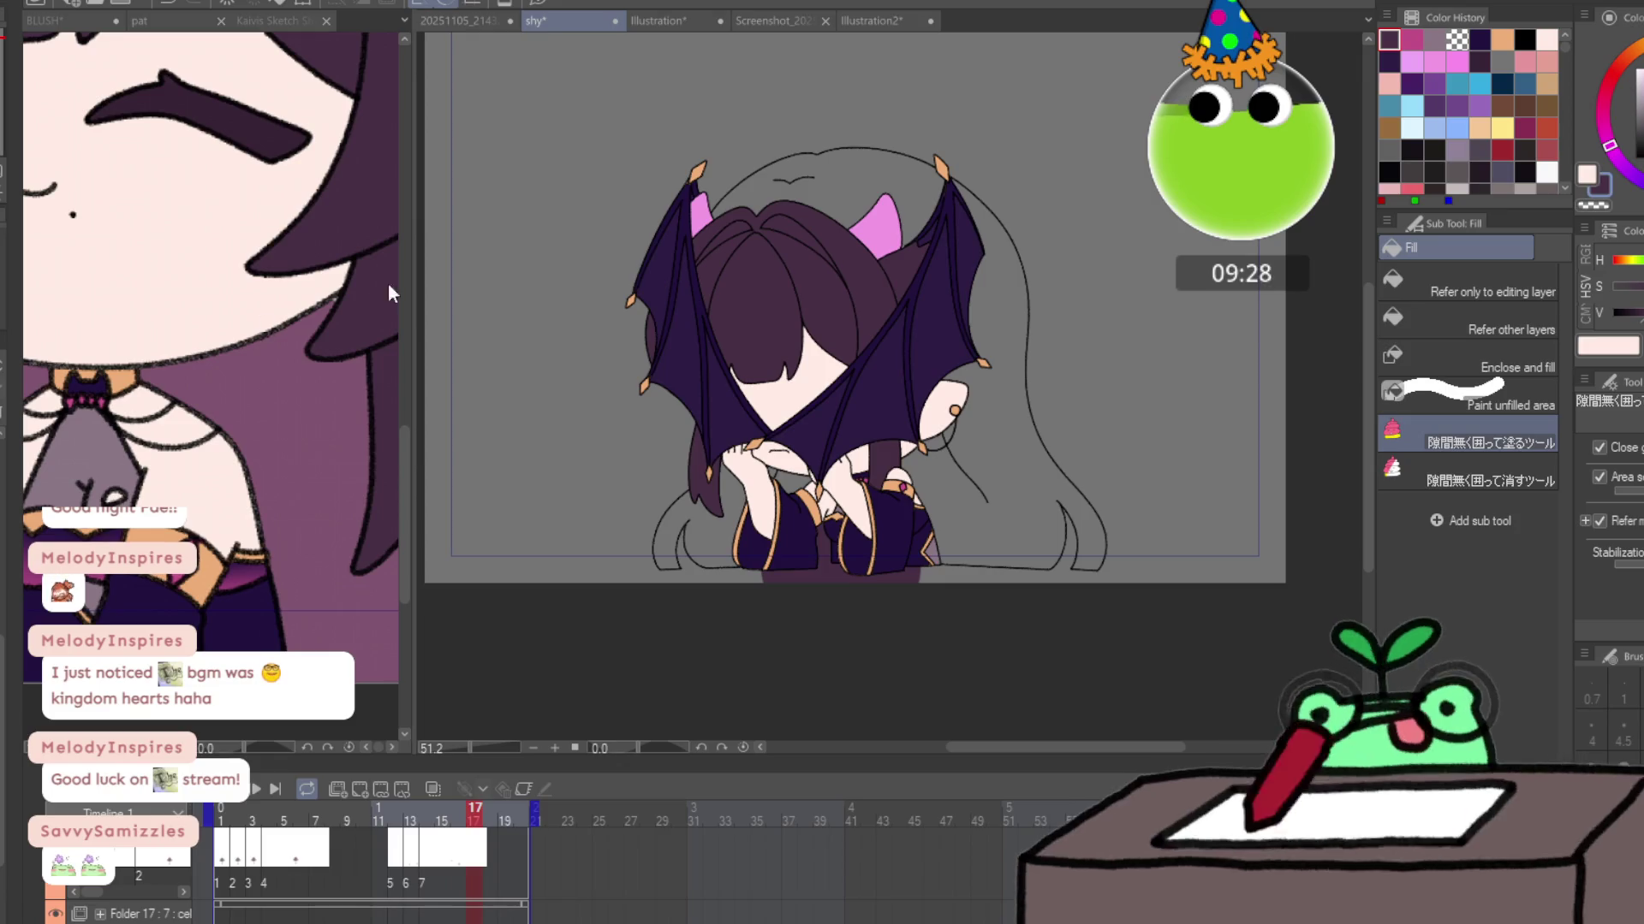
mouse_move(801, 108)
mouse_down()
mouse_move(728, 325)
mouse_move(986, 165)
mouse_up()
mouse_move(605, 508)
mouse_down()
mouse_move(1038, 66)
mouse_move(941, 111)
mouse_up()
key(Left)
mouse_move(694, 429)
mouse_down()
mouse_move(1078, 531)
mouse_move(789, 279)
mouse_up()
drag(445, 817, 512, 818)
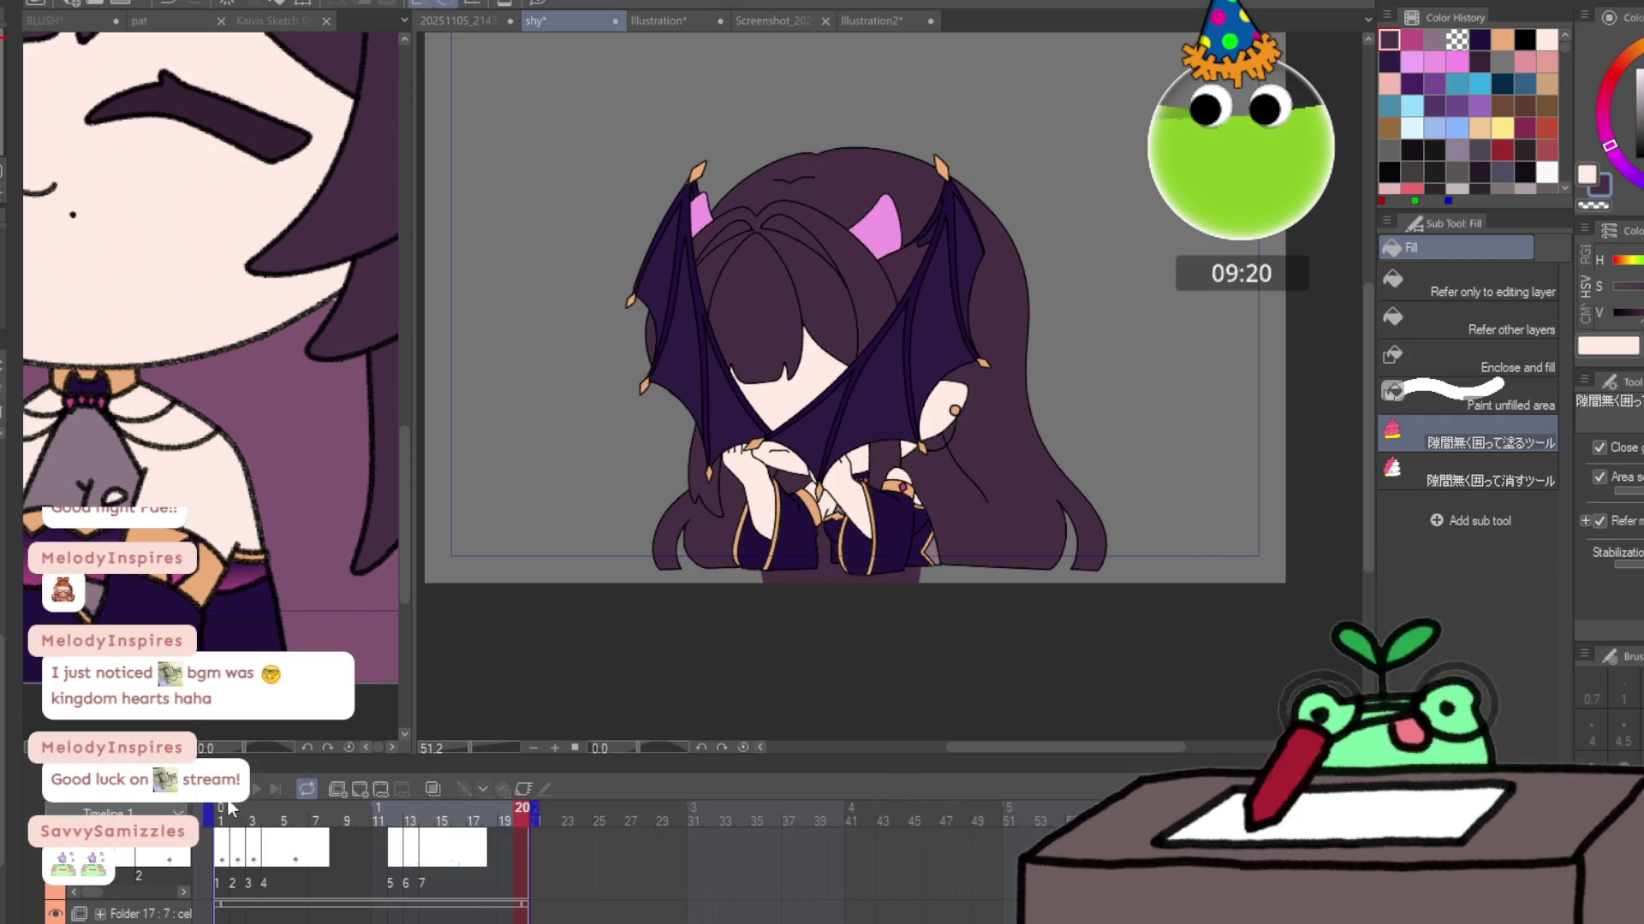
click(256, 788)
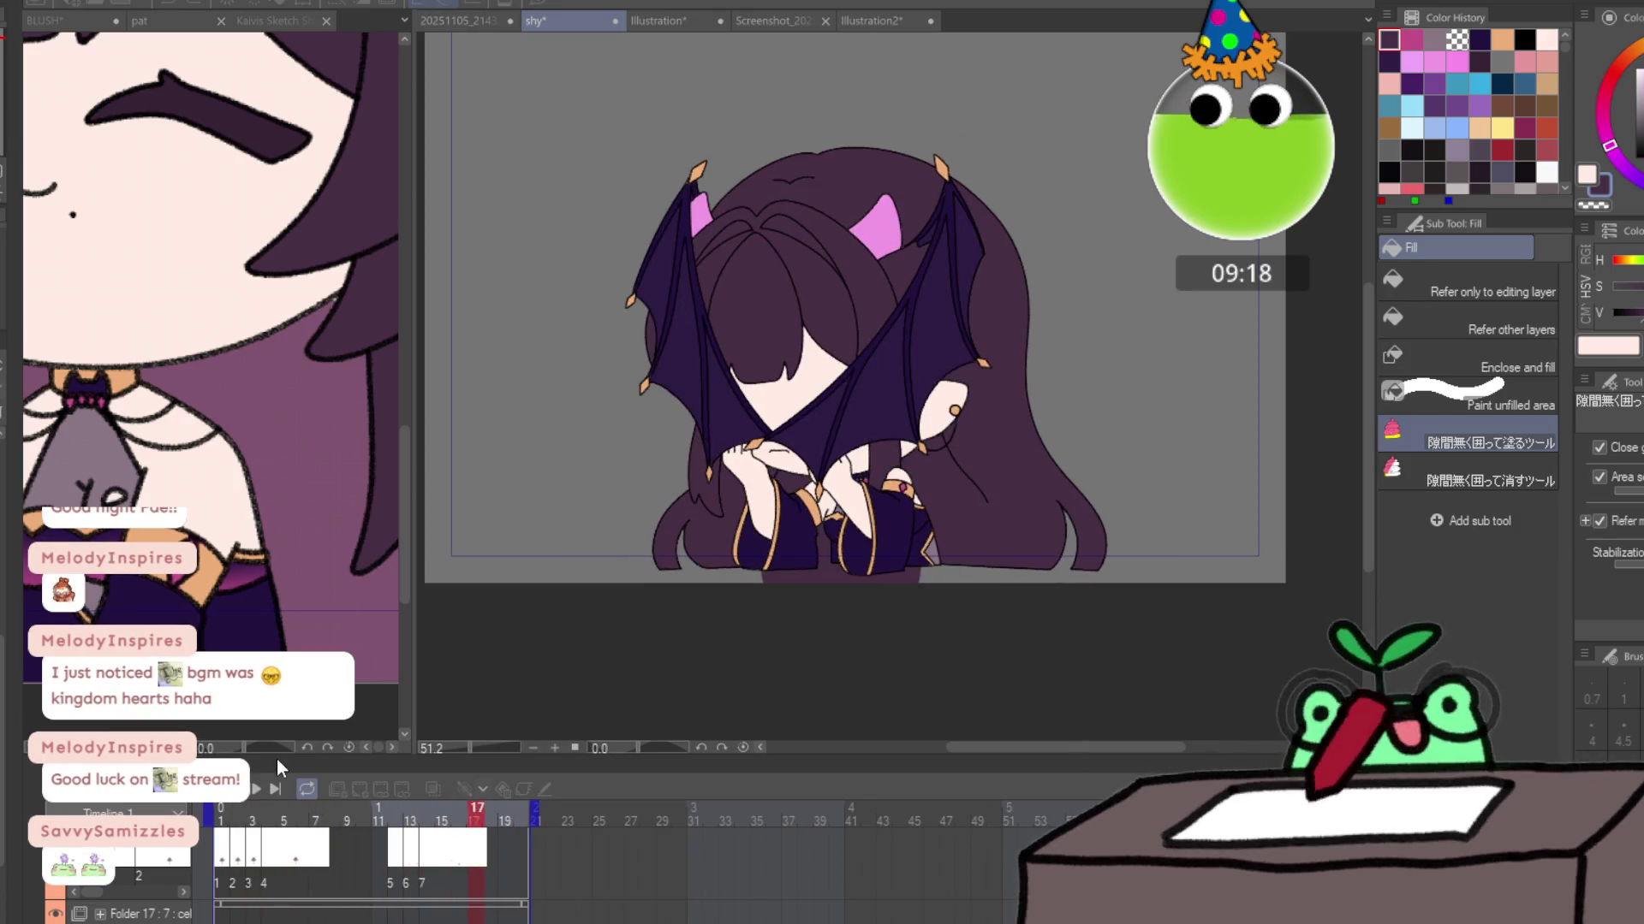